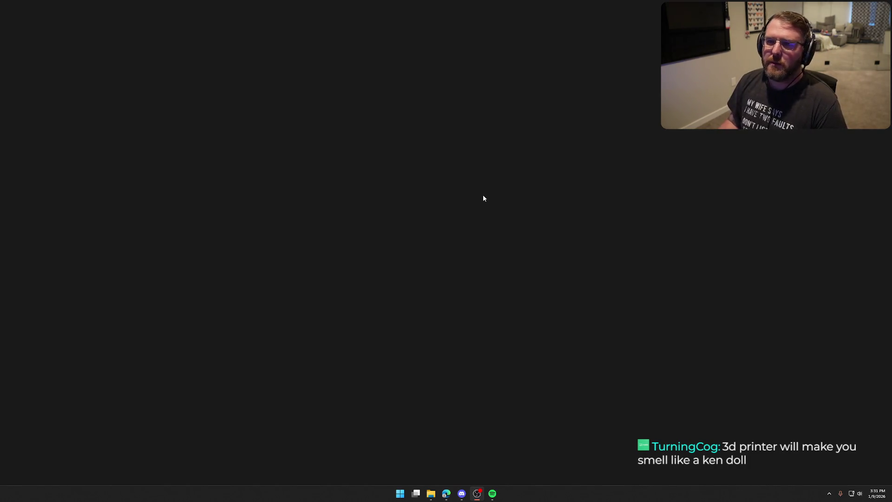
- Launch Adobe Photoshop from the Windows search
left_click(487, 198)
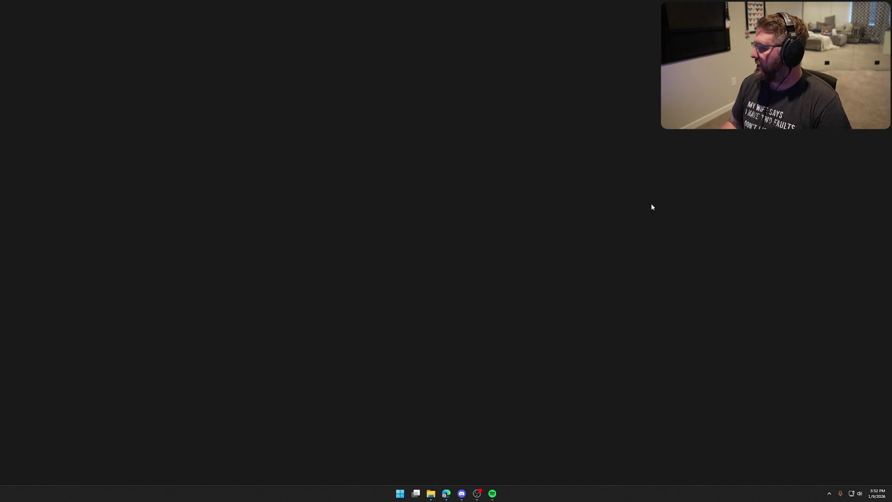
key("super")
type("pho")
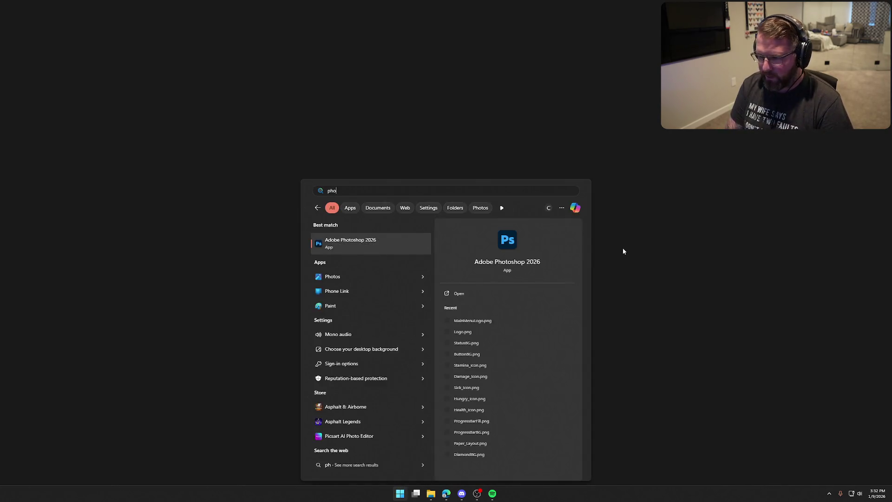
key("Return")
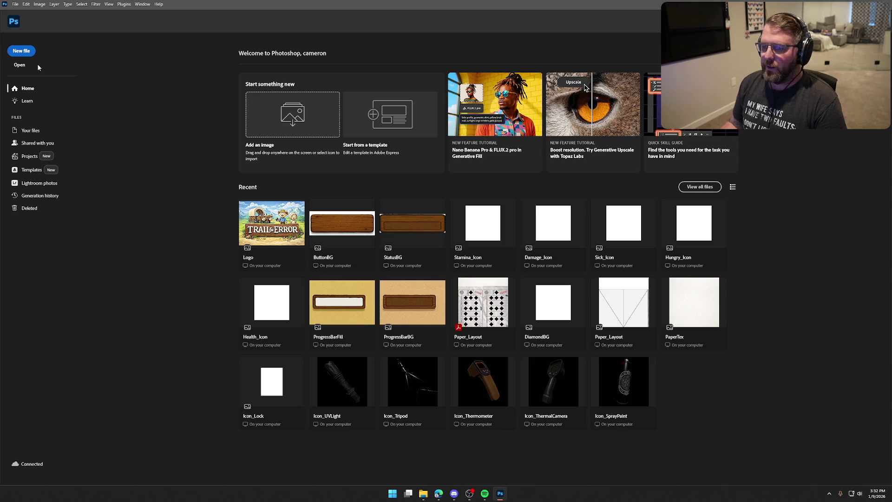
- Create a new 256 × 256 px transparent document
key("ctrl+n")
double_click(540, 181)
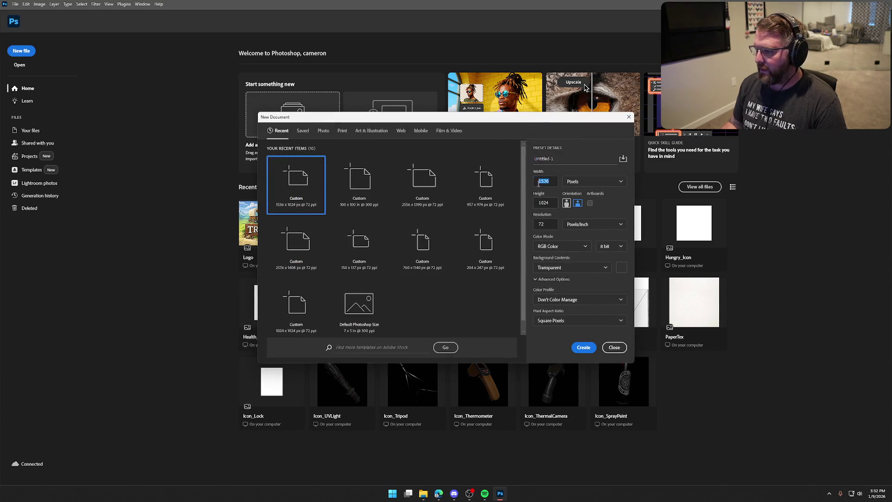
left_click(540, 210)
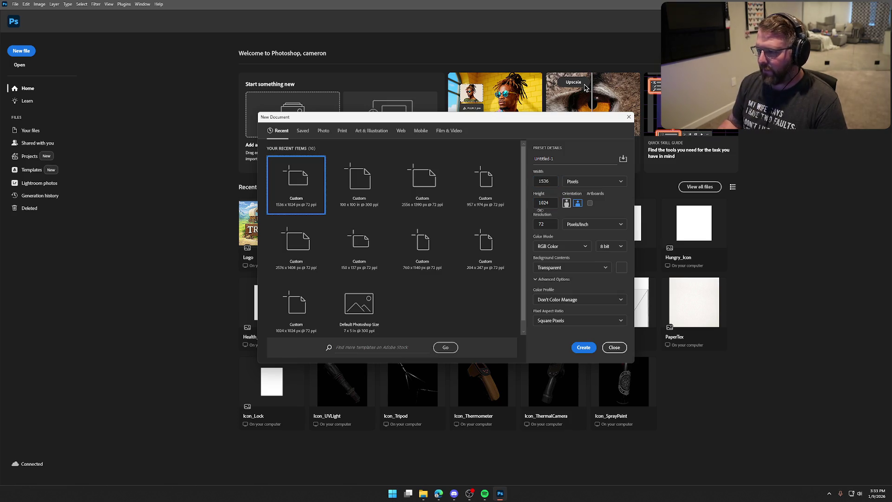
left_click(547, 181)
double_click(547, 181)
type("256")
key("Tab")
type("25")
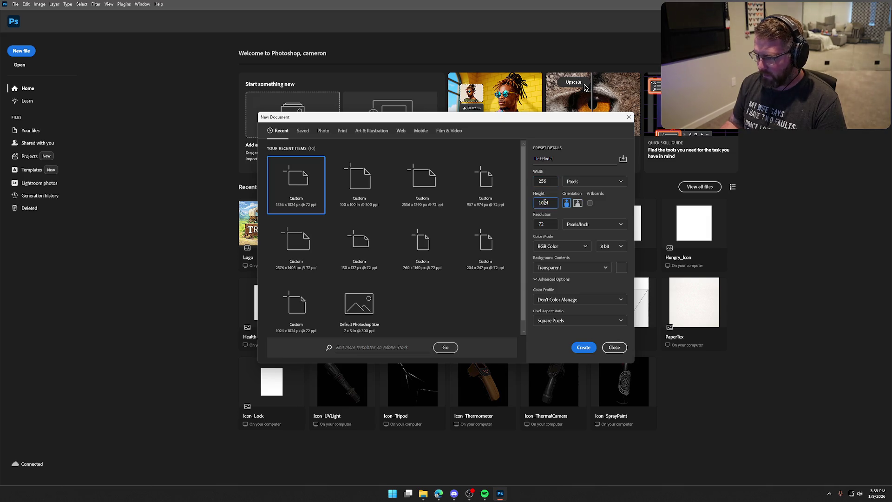
left_click(615, 206)
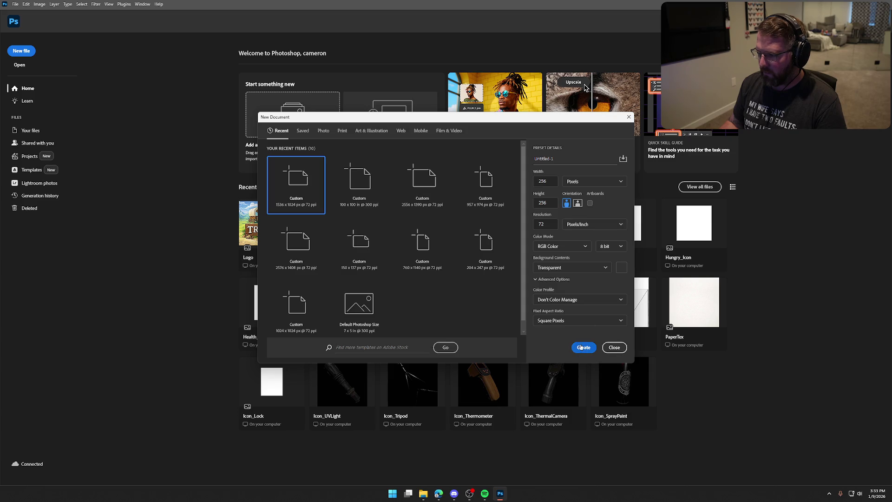
left_click(583, 348)
scroll(396, 354, "up", 3)
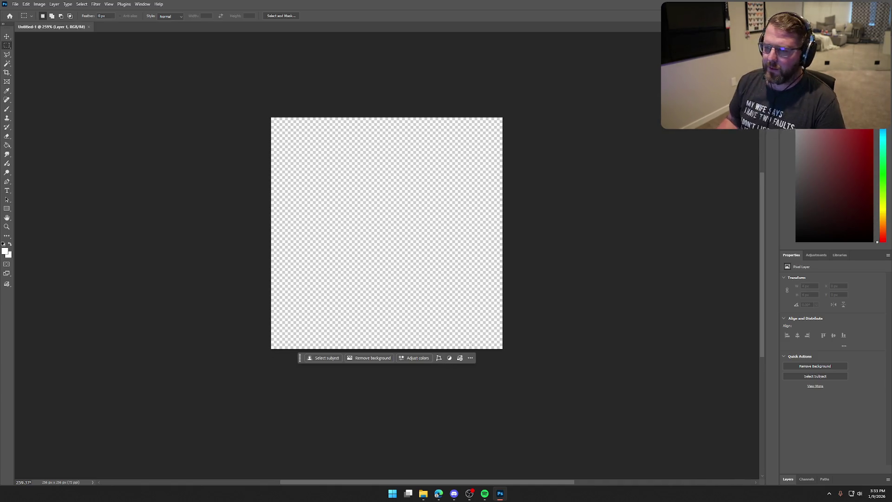
- Enlarge the Layers panel to show Layer 1, then drag the wagon icon image onto the canvas
left_click(788, 478)
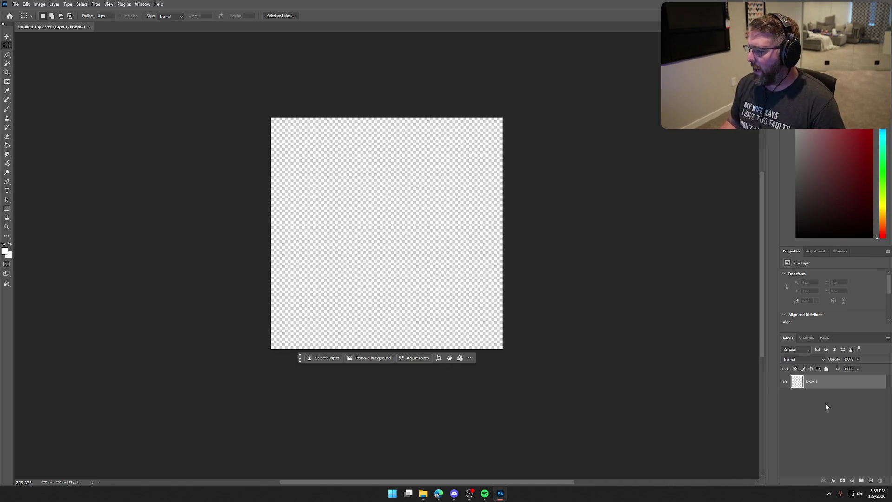
mouse_move(843, 333)
left_mouse_down()
mouse_move(843, 259)
mouse_move(843, 267)
left_mouse_up()
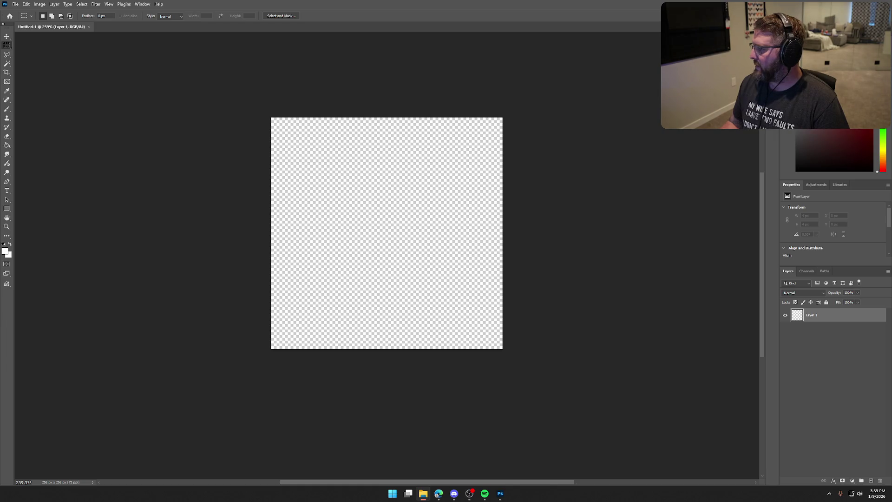
left_click_drag(440, 268, 478, 253)
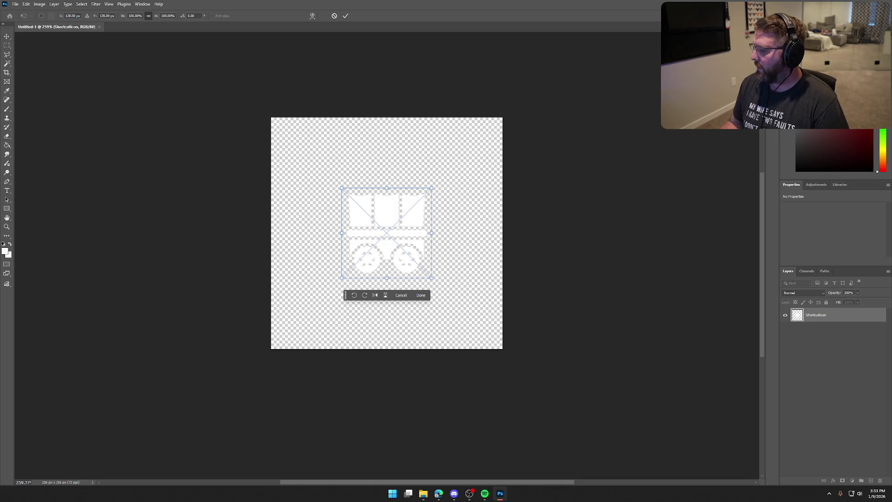
- Place the ShortcutIcon wagon on the canvas and try inverting it to black
left_click(444, 296)
key("Return")
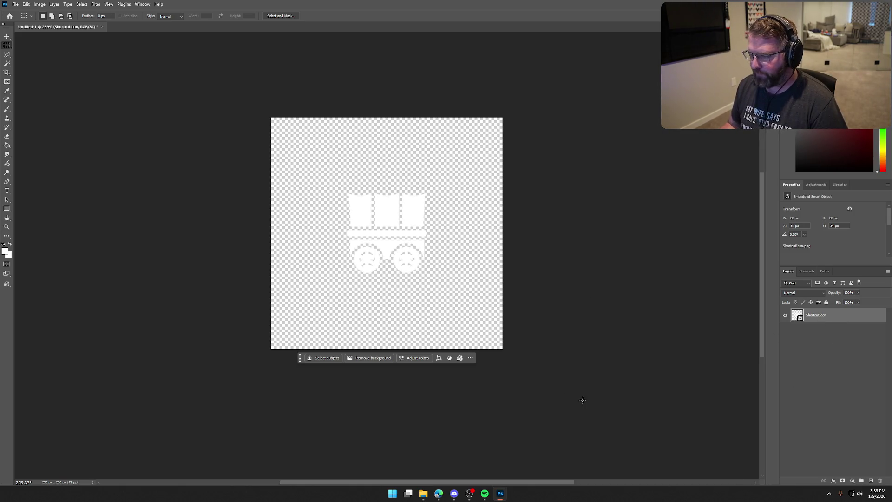
key("ctrl+i")
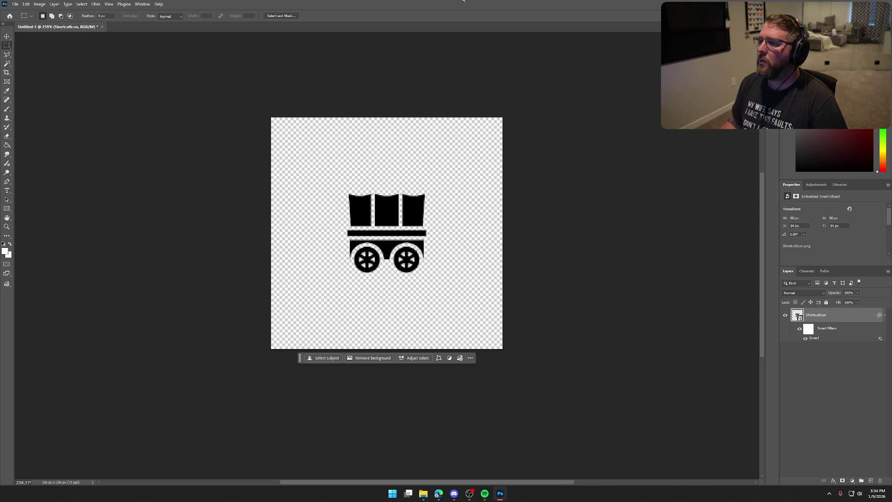
- Revert the invert so the wagon is white, then enlarge it to nearly fill the canvas
key("alt+Tab")
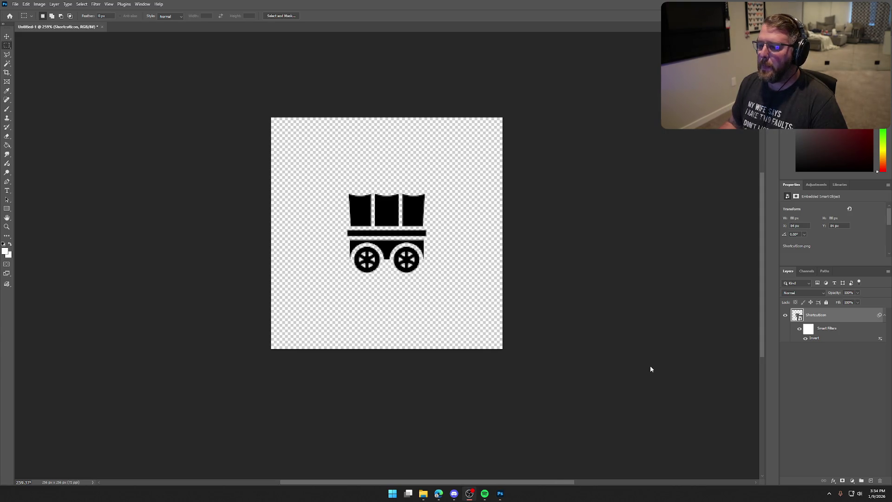
left_click(817, 331)
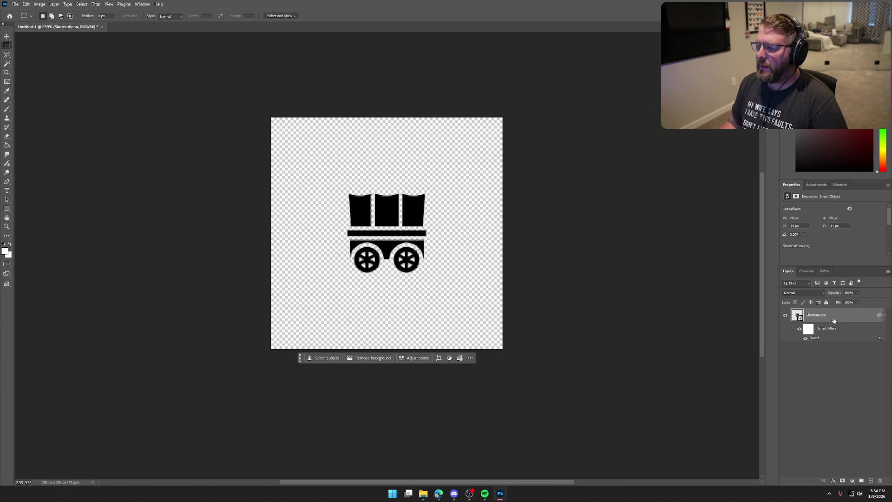
key("Delete")
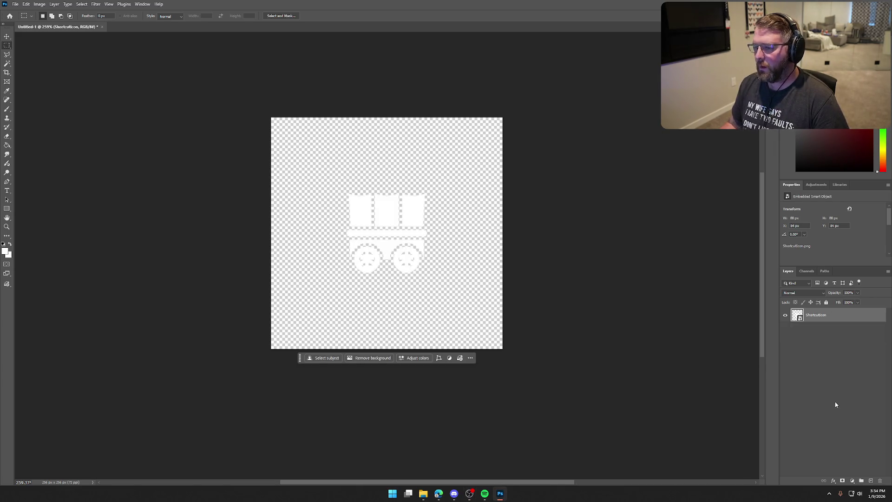
key("ctrl+t")
left_click_drag(426, 273, 499, 338)
- Move the enlarged wagon up toward the canvas centre and commit the transform
left_click_drag(455, 285, 456, 279)
key("Return")
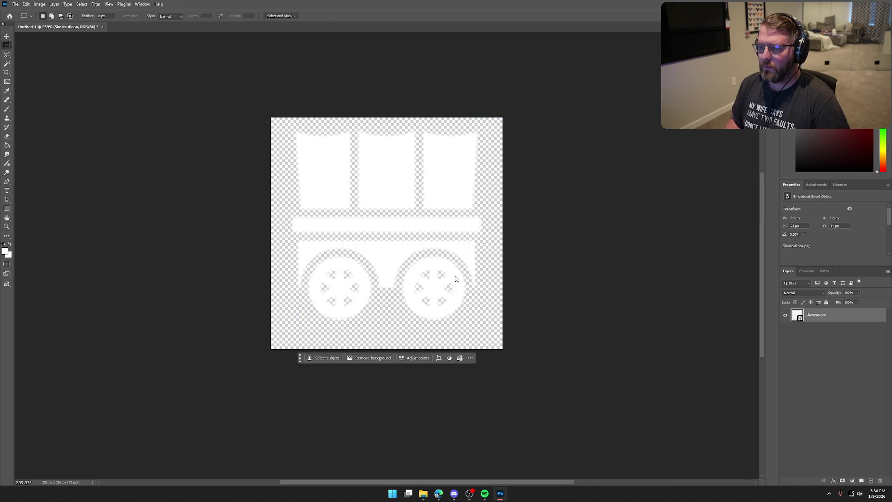
left_click(829, 376)
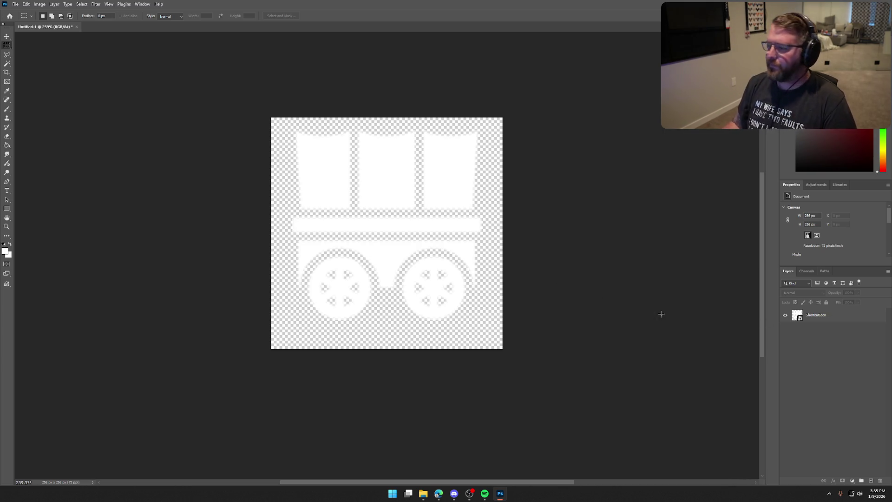
- Nudge the 230 × 230 px wagon down so it sits centred at X 13, Y 13
left_click(831, 318)
key("ctrl+t")
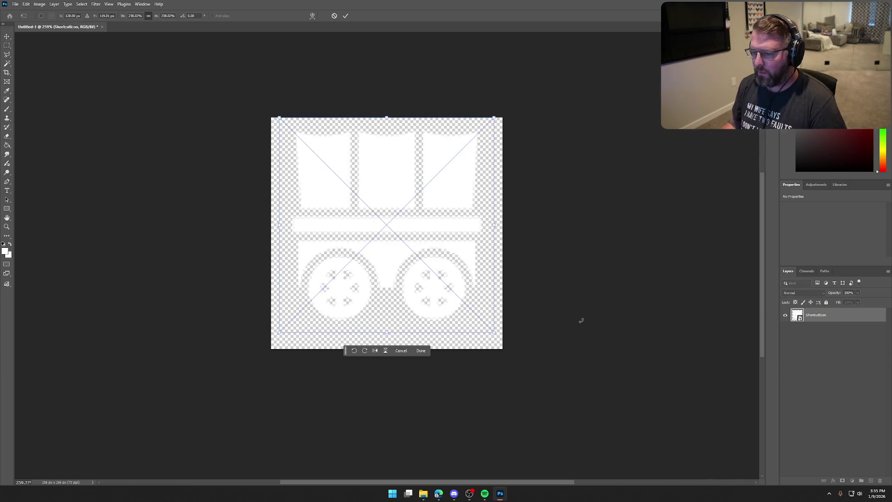
left_click_drag(447, 244, 449, 250)
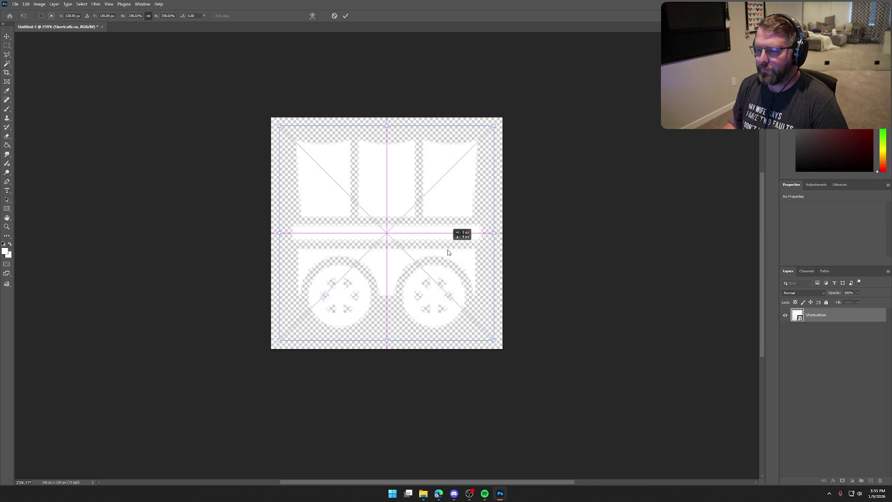
key("Return")
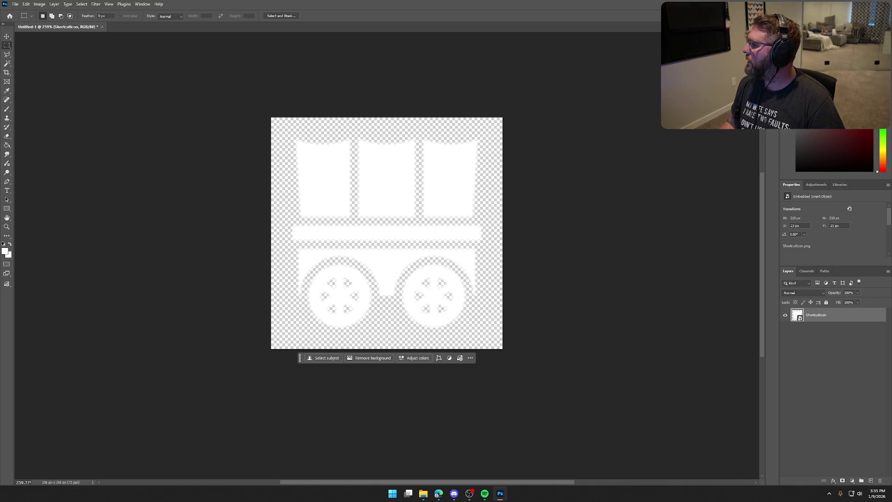
key("alt+Tab")
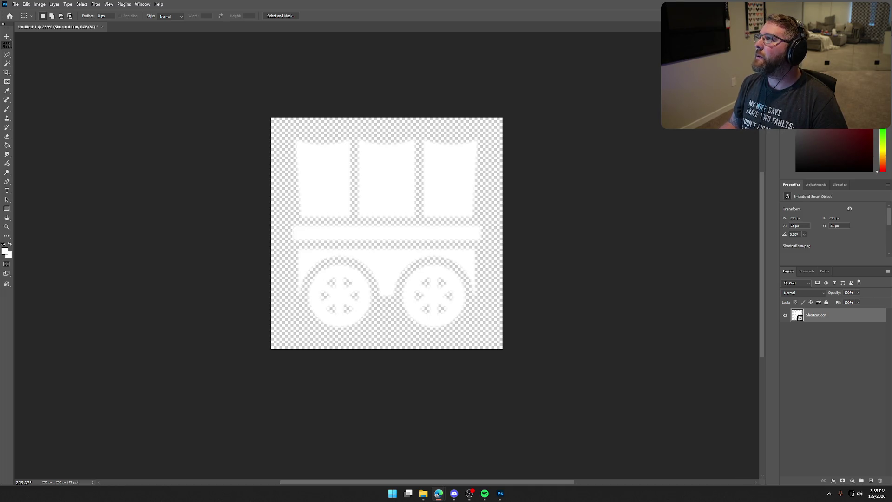
left_click(469, 494)
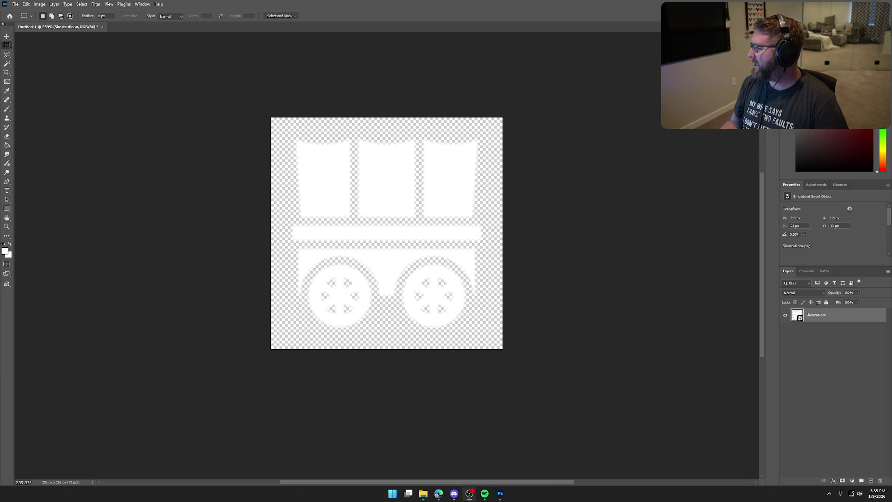
key("alt+Tab")
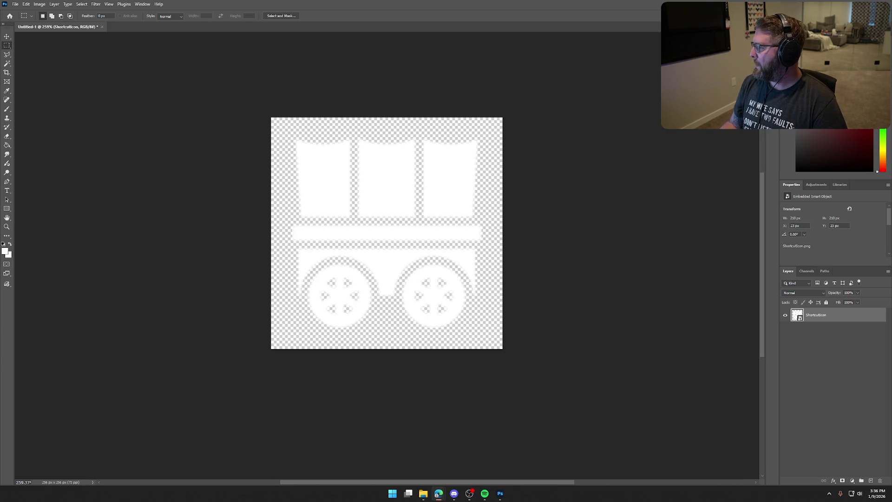
key("alt+Tab")
- Maximize the browser and scroll through the Noun Project 'trail' icon results
double_click(419, 50)
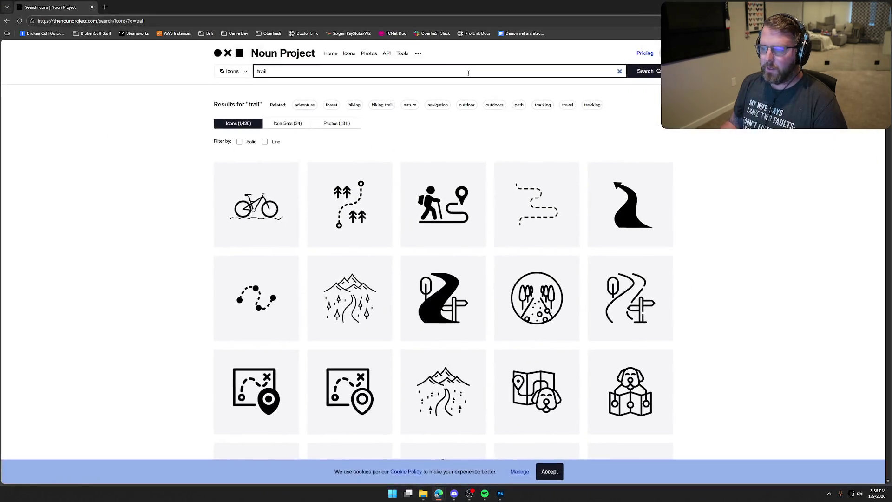
scroll(746, 262, "down", 3)
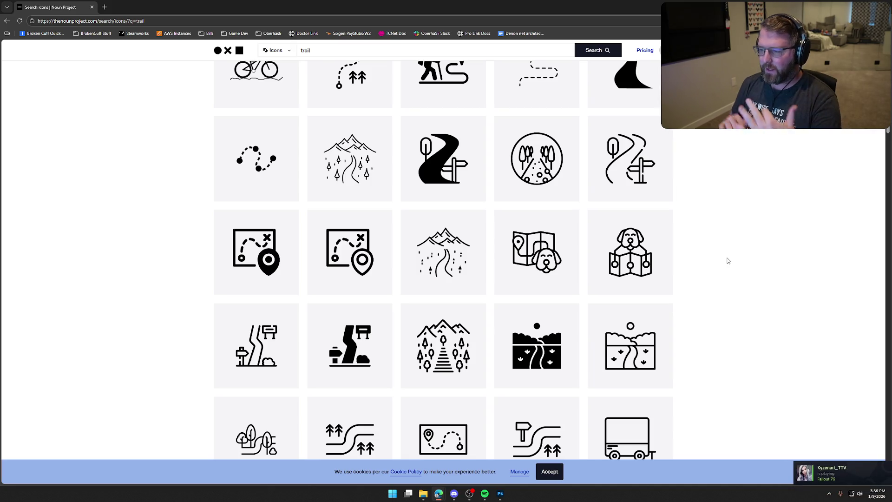
scroll(728, 260, "down", 3)
scroll(729, 261, "up", 1)
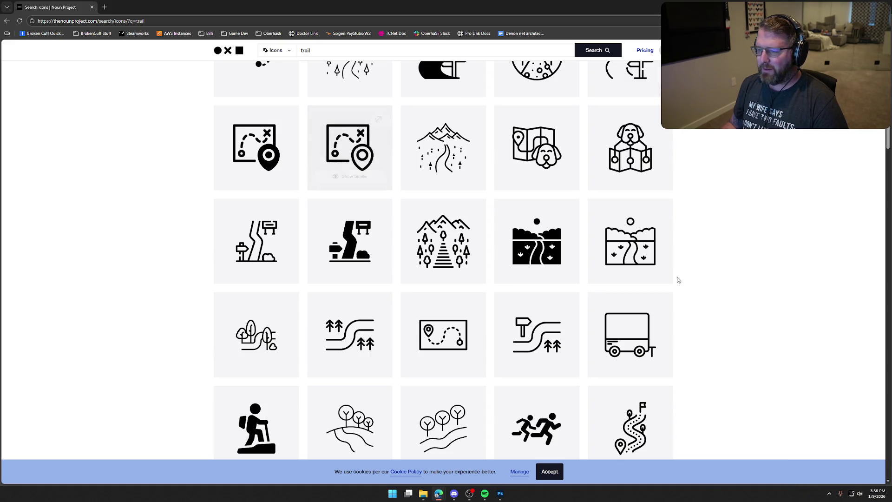
scroll(739, 287, "down", 3)
scroll(797, 315, "down", 1)
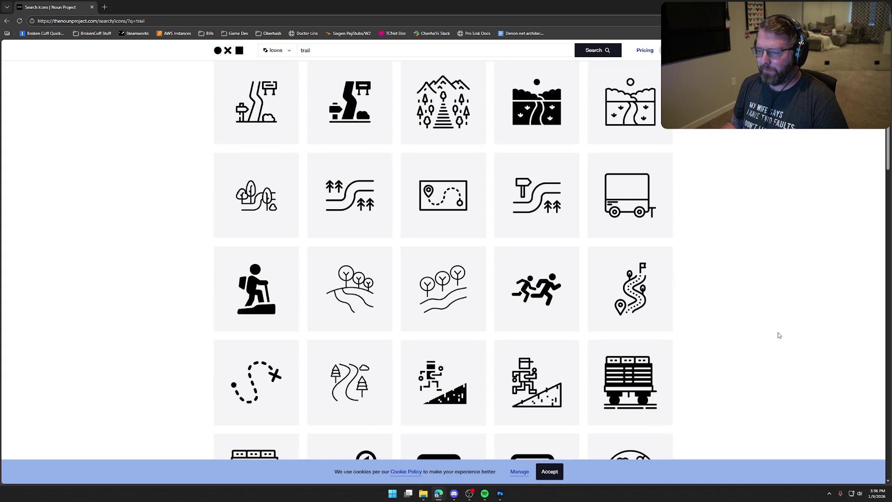
scroll(780, 335, "down", 3)
scroll(779, 335, "down", 10)
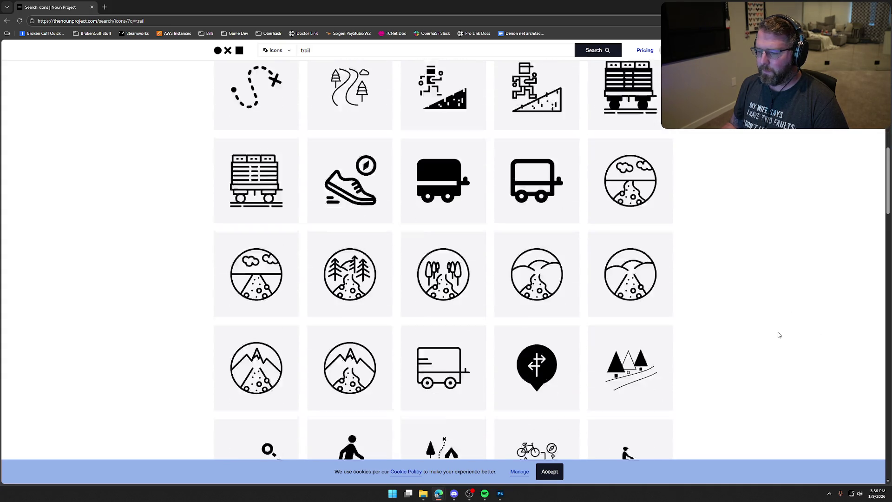
- Search Noun Project for 'mountain' icons, browse them, then minimize the browser
key("slash")
type("mountain")
key("Return")
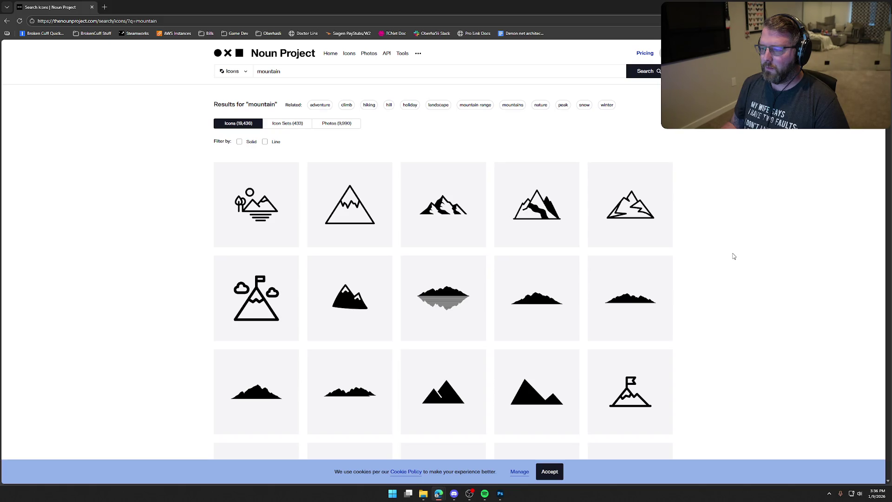
scroll(734, 257, "down", 2)
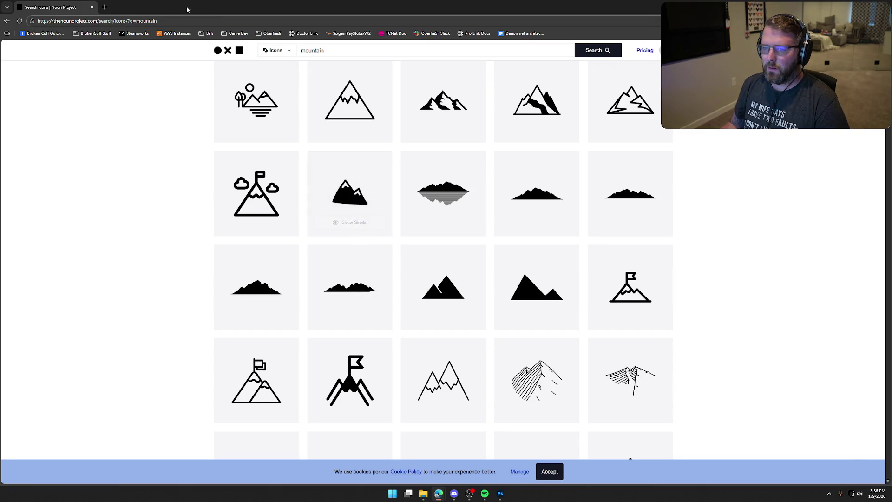
key("super+Down")
key("super+Down")
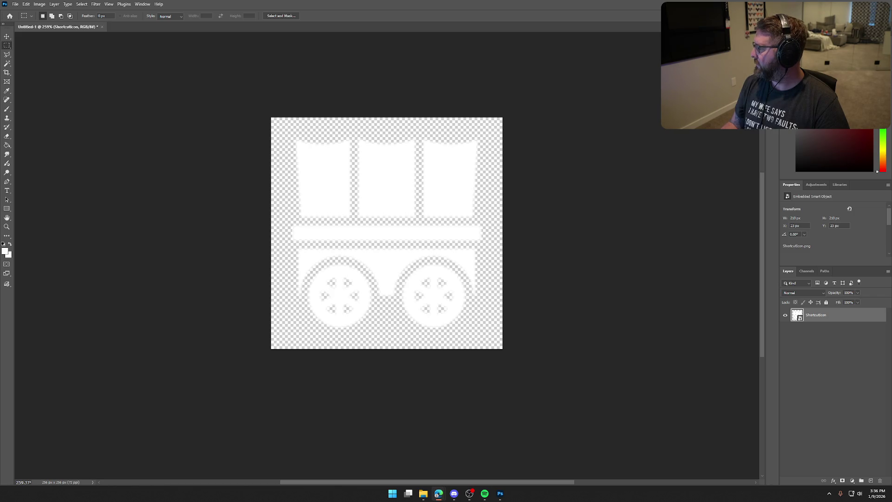
- Place Mountains.png, hide the ShortcutIcon layer, and scale the mountains to fill the canvas
left_click_drag(633, 237, 400, 216)
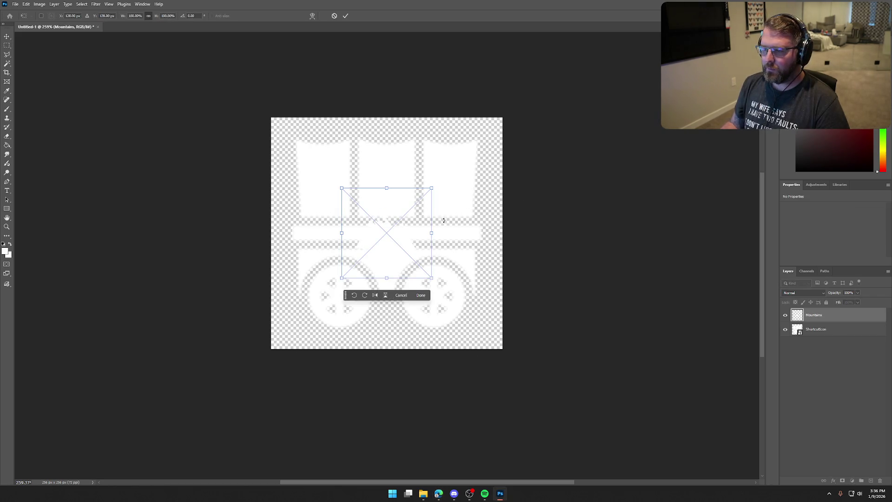
left_click(786, 331)
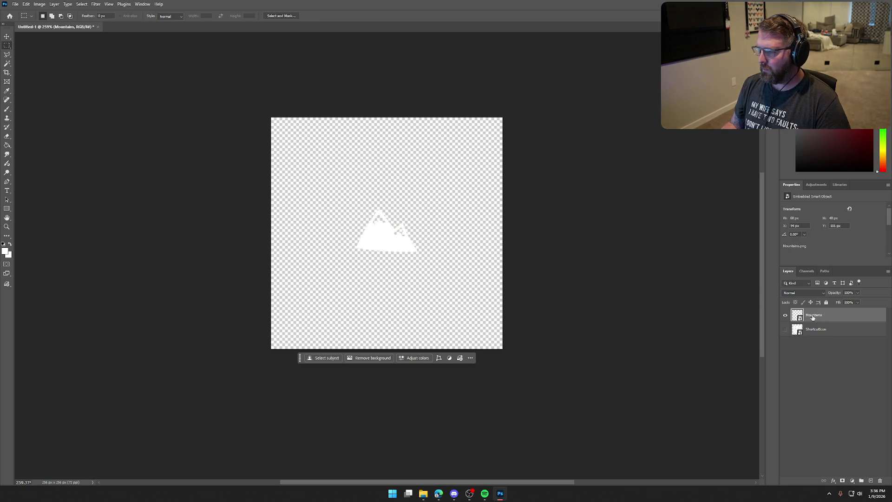
key("ctrl+t")
left_click_drag(432, 278, 588, 428)
key("Return")
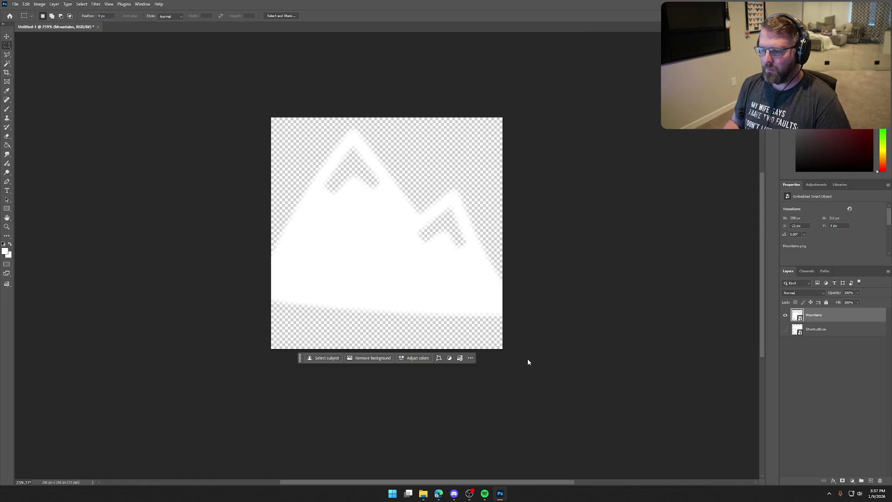
- Try a Hue/Saturation adjustment layer on the mountains, undo it, and bring up Image > Adjustments
left_click(415, 358)
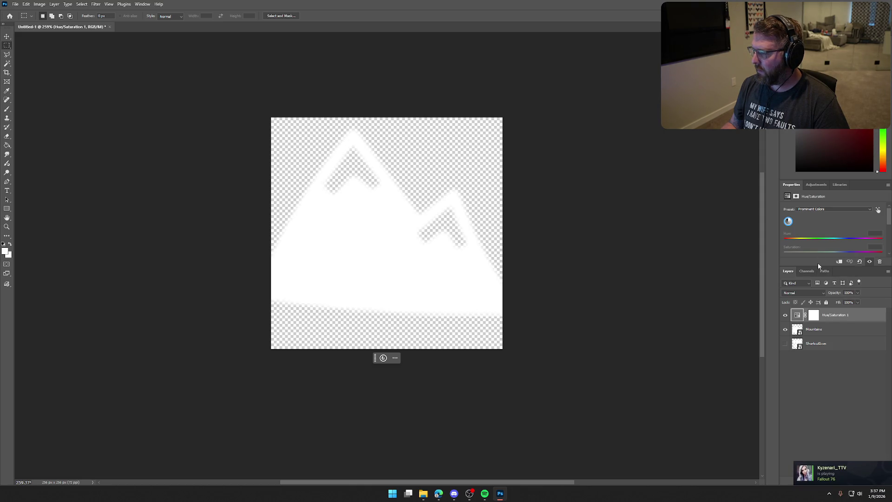
left_click_drag(818, 263, 818, 342)
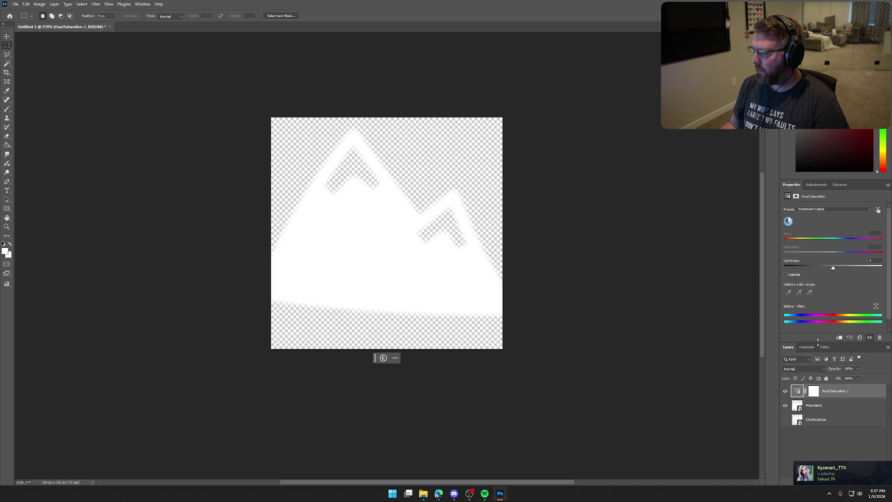
mouse_move(833, 268)
left_mouse_down()
mouse_move(805, 269)
mouse_move(820, 327)
left_mouse_up()
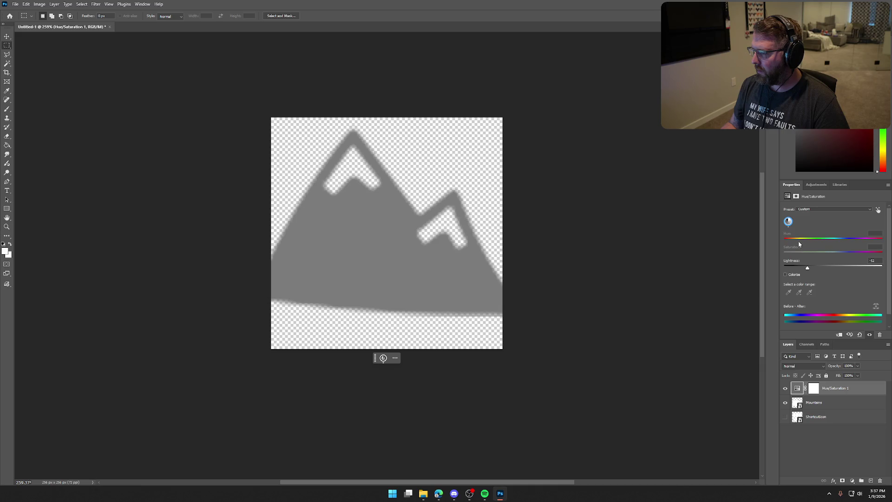
mouse_move(807, 269)
left_mouse_down()
mouse_move(849, 270)
mouse_move(841, 273)
left_mouse_up()
key("ctrl+z")
key("ctrl+z")
key("ctrl+z")
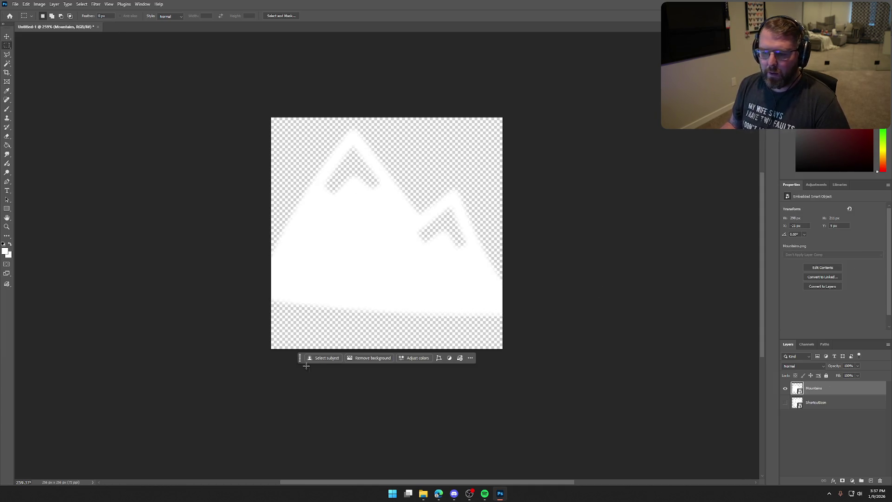
left_click(41, 5)
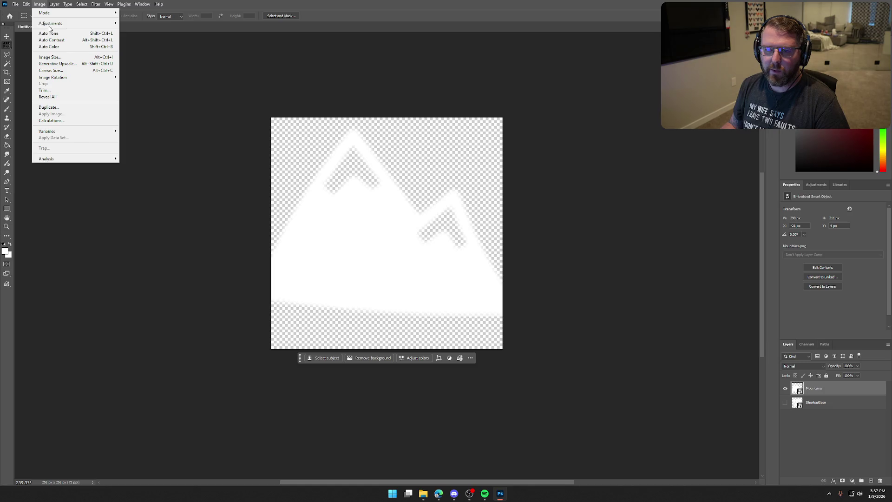
mouse_move(65, 23)
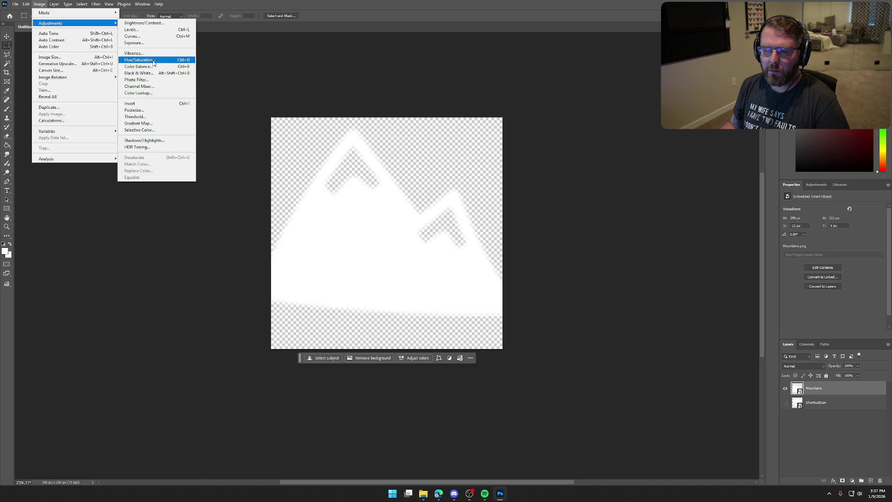
- Open Hue/Saturation for the mountains, trial saturation and lightness, and enable Colorize
left_click(153, 62)
left_click_drag(418, 111, 572, 99)
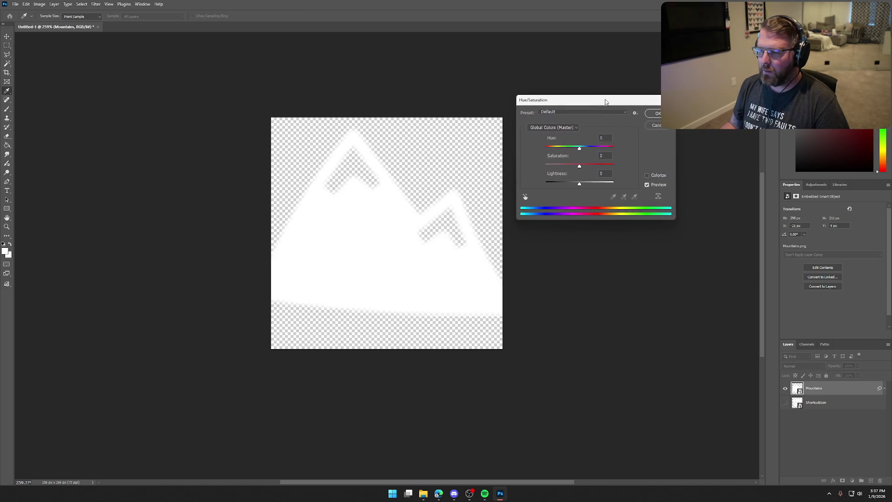
left_click_drag(581, 166, 634, 166)
mouse_move(582, 150)
left_mouse_down()
mouse_move(599, 151)
mouse_move(581, 151)
left_mouse_up()
mouse_move(582, 185)
left_mouse_down()
mouse_move(597, 185)
mouse_move(557, 184)
mouse_move(617, 167)
left_mouse_up()
left_click(650, 174)
- Tune the tint to Saturation 0 and Lightness about -20 for light grey, and apply
left_click_drag(549, 152, 580, 149)
mouse_move(582, 182)
left_mouse_down()
mouse_move(590, 185)
mouse_move(557, 185)
mouse_move(588, 189)
mouse_move(578, 187)
left_mouse_up()
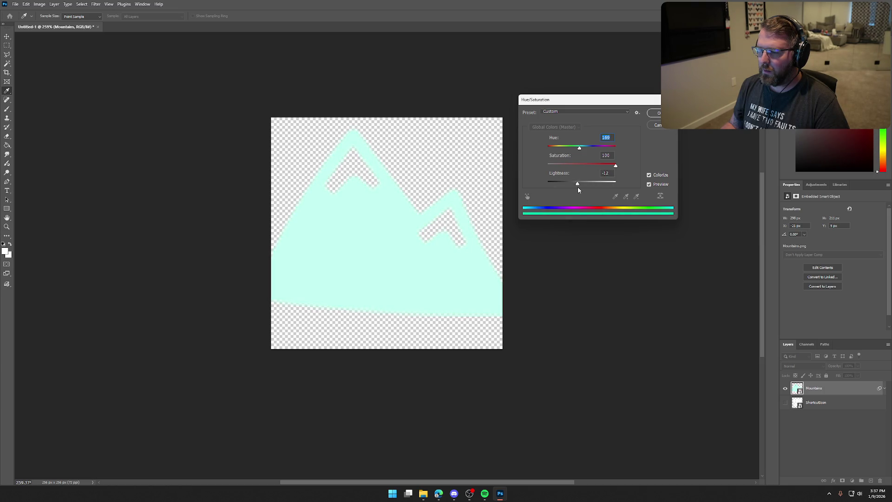
left_click_drag(553, 149, 554, 149)
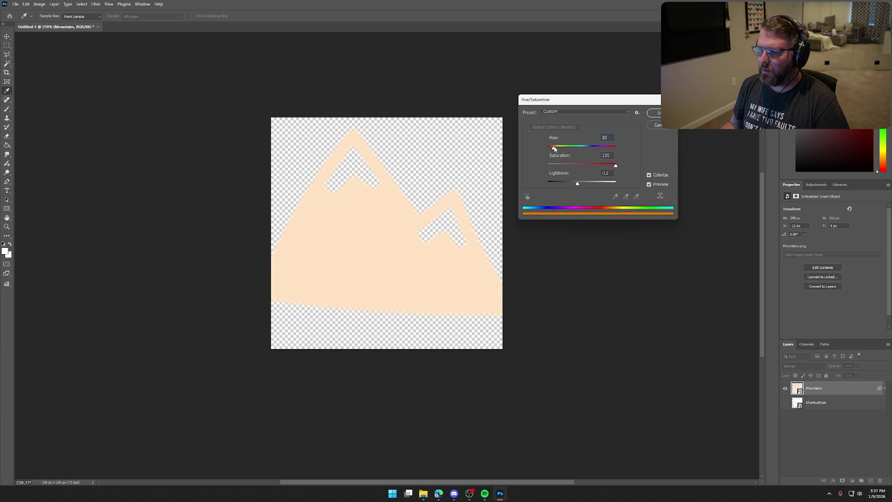
left_click_drag(578, 186, 576, 185)
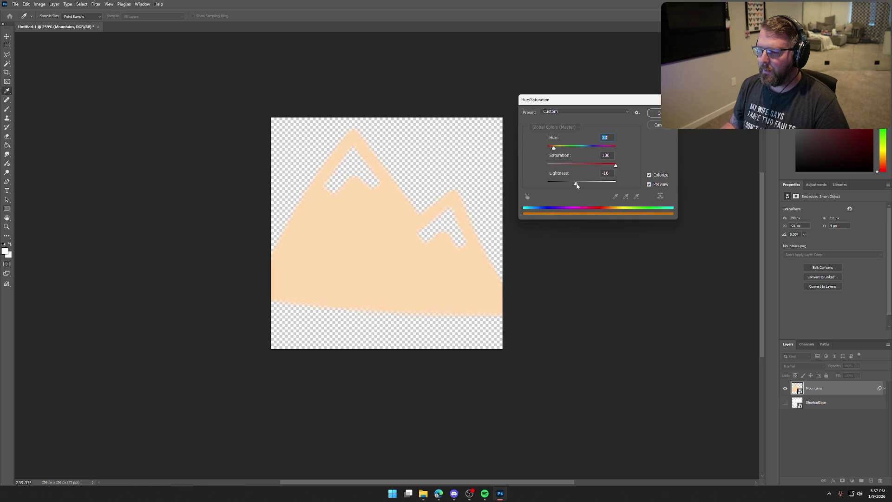
left_click_drag(554, 147, 553, 149)
left_click_drag(576, 184, 581, 185)
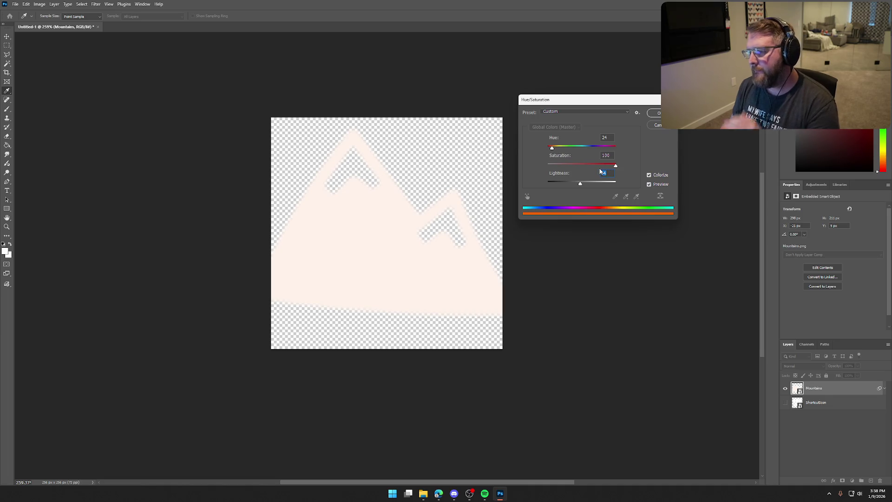
mouse_move(598, 164)
left_mouse_down()
mouse_move(546, 166)
mouse_move(576, 187)
left_mouse_up()
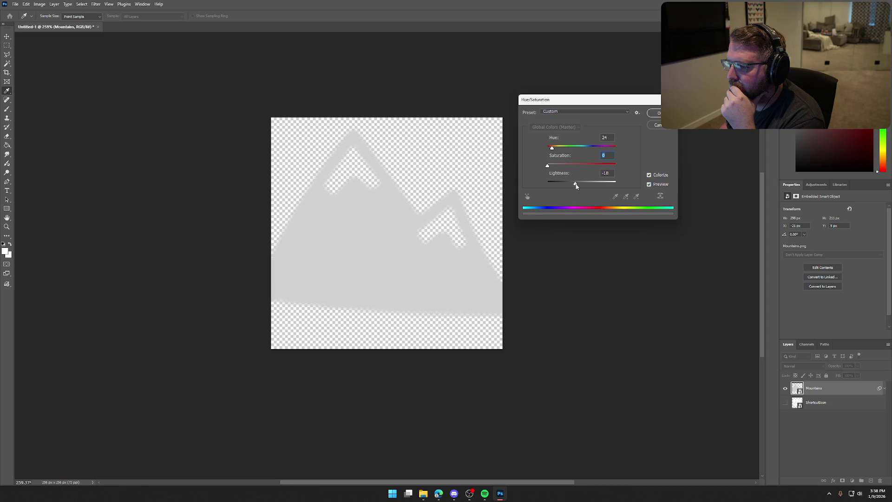
left_click(653, 115)
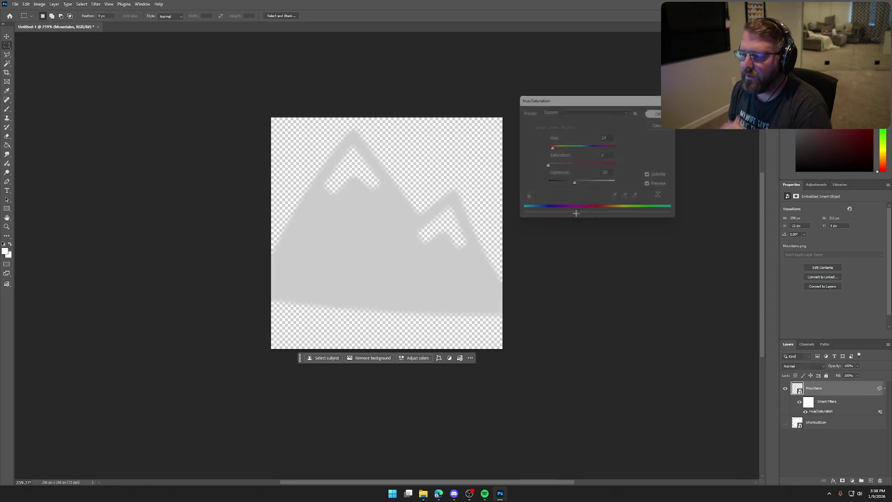
- Unhide ShortcutIcon, stack it above Mountains, and shrink the wagon to sit at the mountains' base
key("m")
scroll(580, 232, "right", 1)
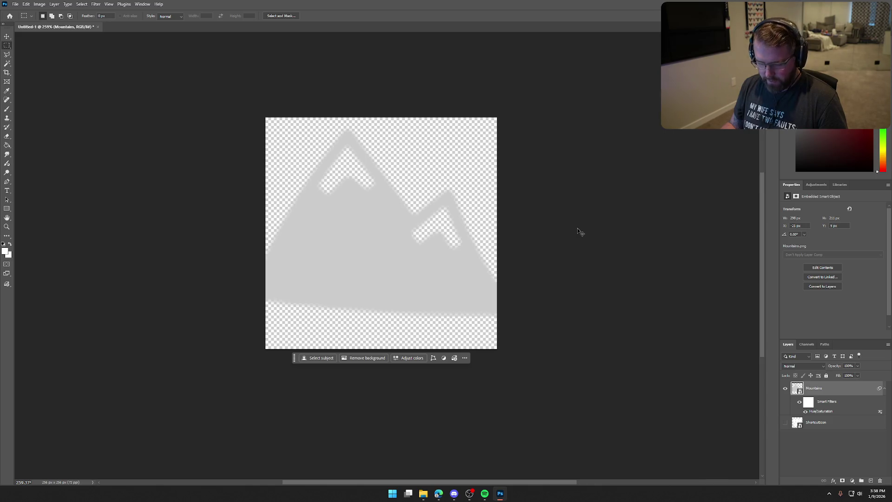
scroll(577, 227, "down", 3)
scroll(577, 228, "down", 2)
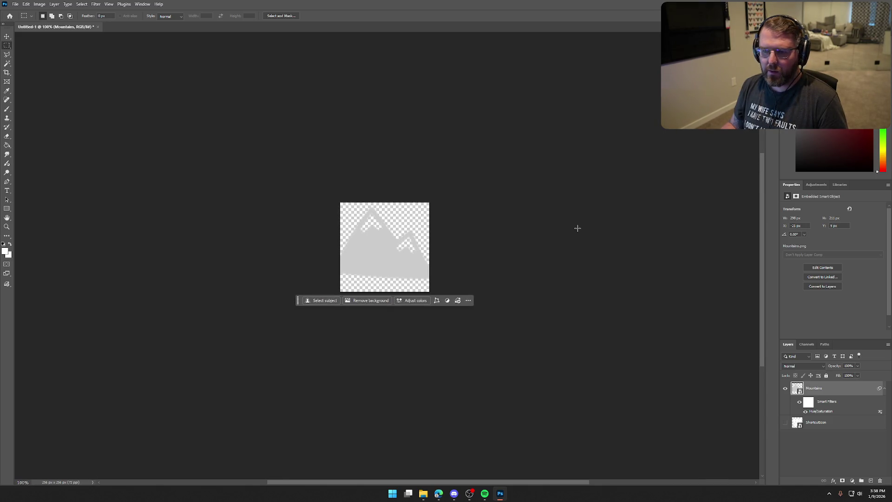
left_click(786, 422)
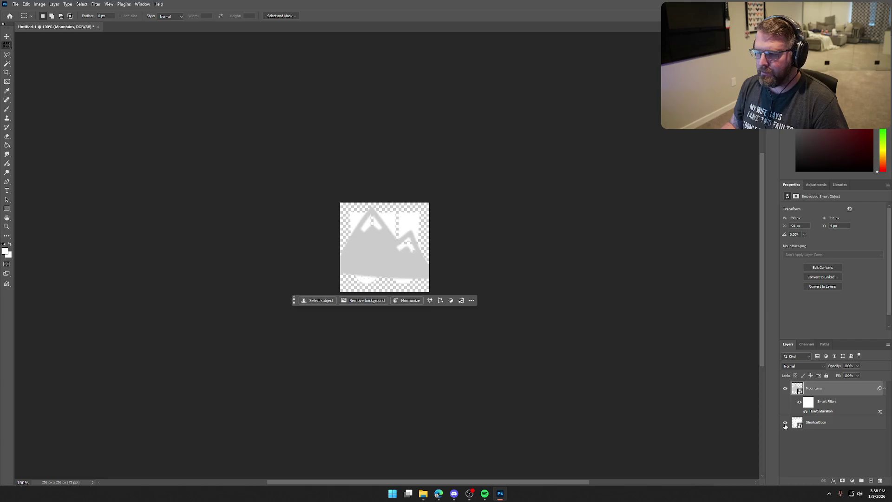
left_click_drag(830, 388, 823, 433)
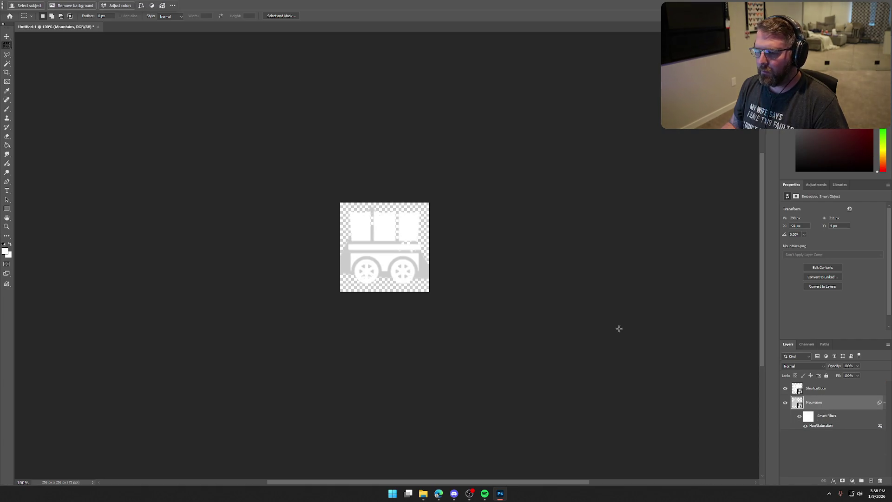
left_click(820, 387)
key("ctrl+t")
mouse_move(428, 290)
left_mouse_down()
mouse_move(398, 259)
mouse_move(387, 262)
left_mouse_up()
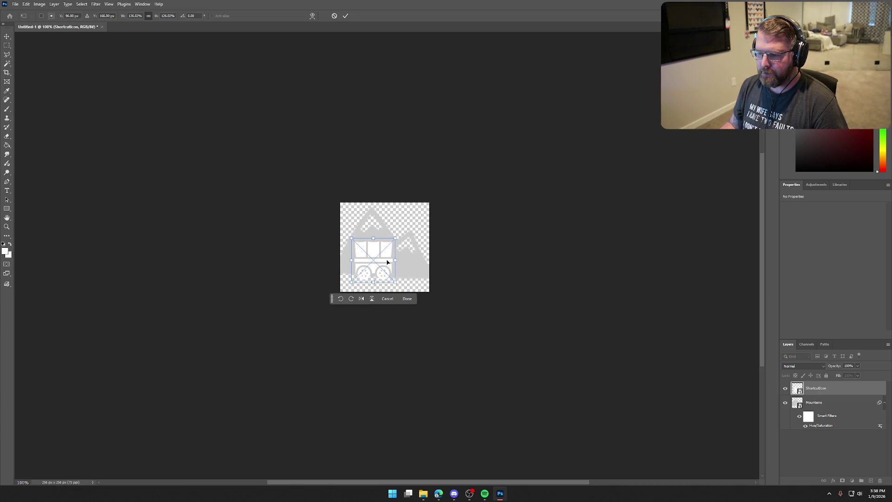
key("Return")
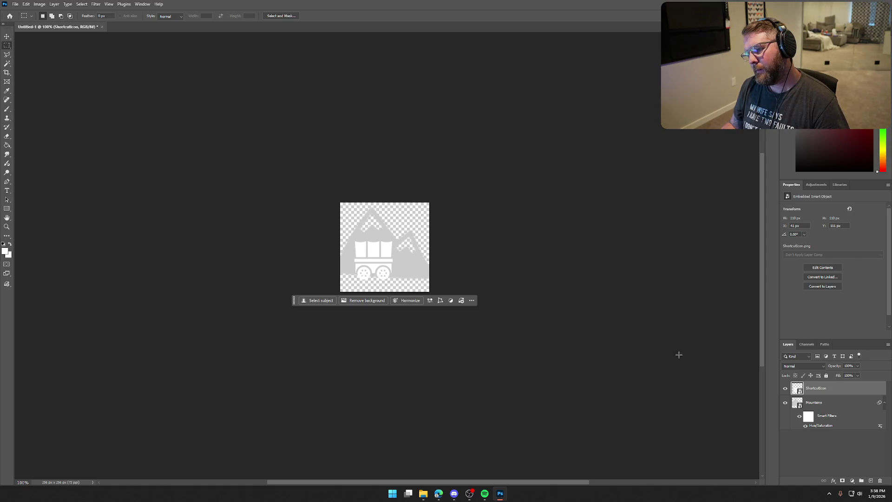
- Add a 000000 Solid Color fill layer at the bottom, then reopen the mountains' Hue/Saturation filter
left_click(857, 461)
left_click(853, 485)
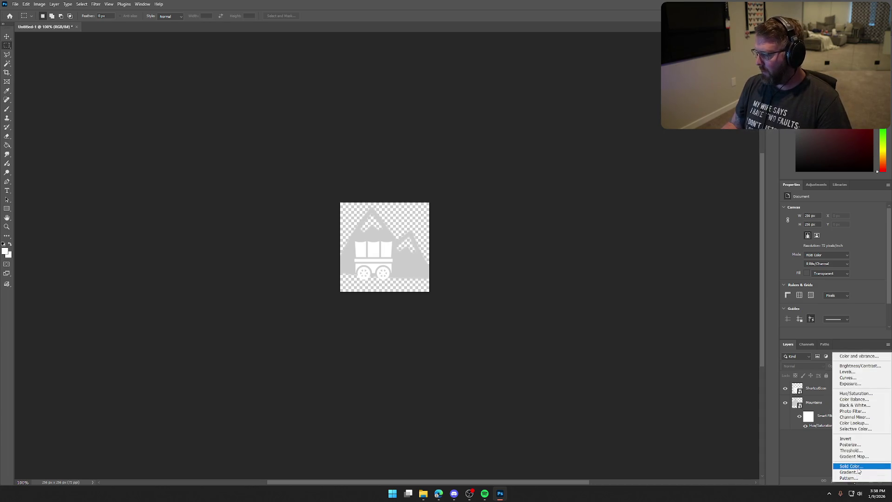
left_click(858, 467)
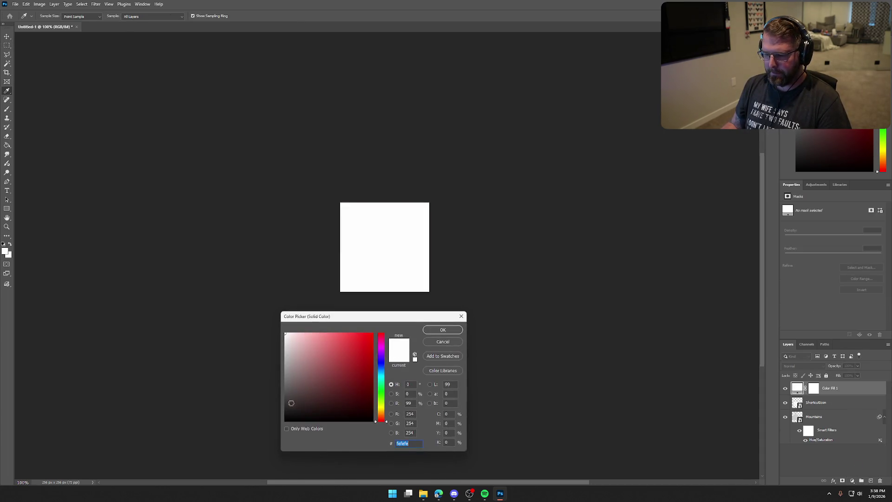
type("000000")
left_click(443, 330)
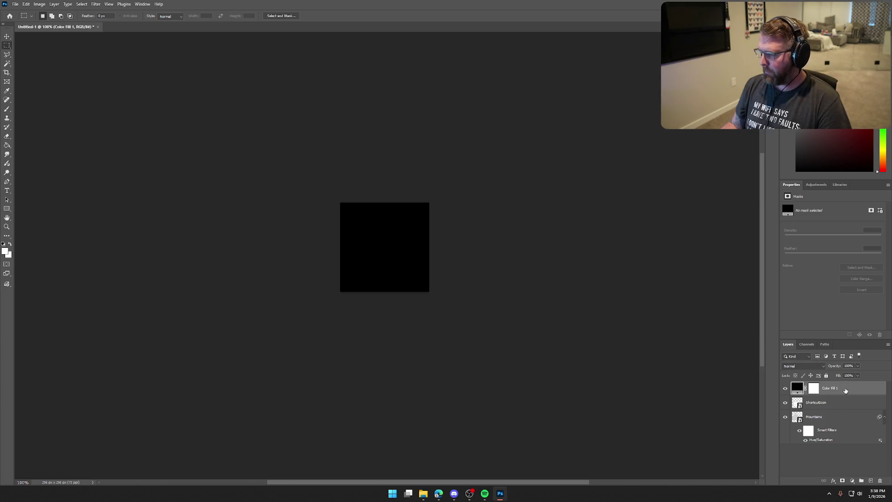
left_click_drag(843, 390, 852, 446)
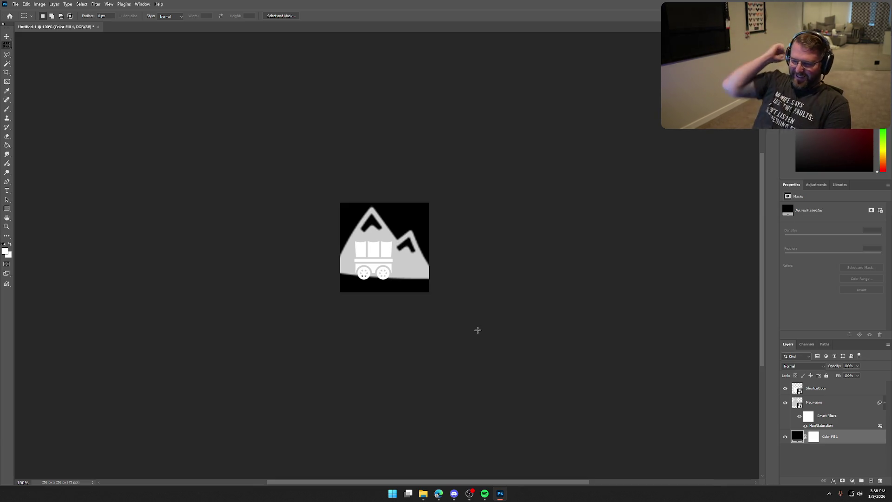
left_click(829, 426)
double_click(830, 426)
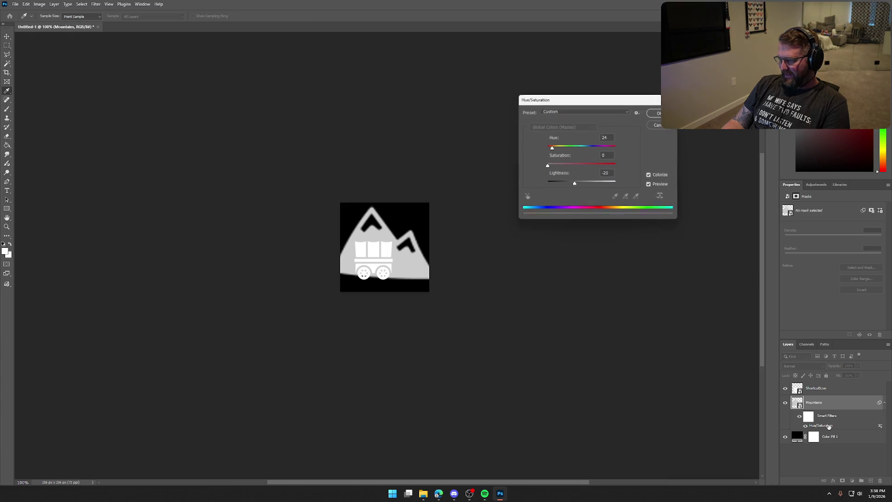
- Tint the mountains brown with Hue 24, Saturation 36 and Lightness -42, and confirm
mouse_move(575, 182)
left_mouse_down()
mouse_move(585, 185)
mouse_move(559, 187)
mouse_move(624, 173)
mouse_move(564, 169)
mouse_move(572, 170)
mouse_move(561, 185)
left_mouse_up()
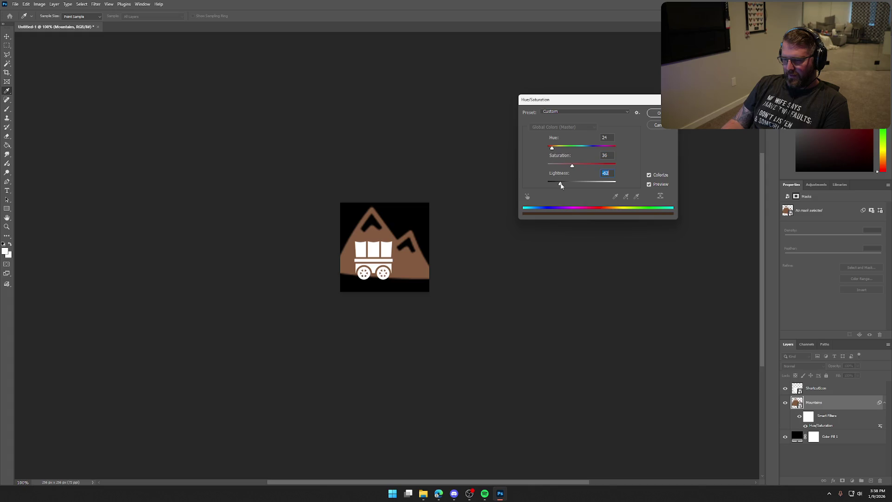
left_click(654, 113)
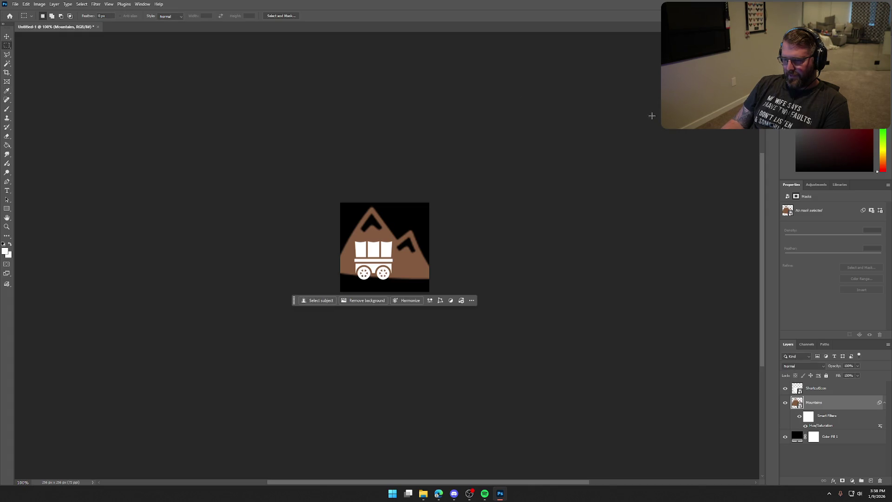
left_click(839, 389)
key("h")
double_click(839, 388)
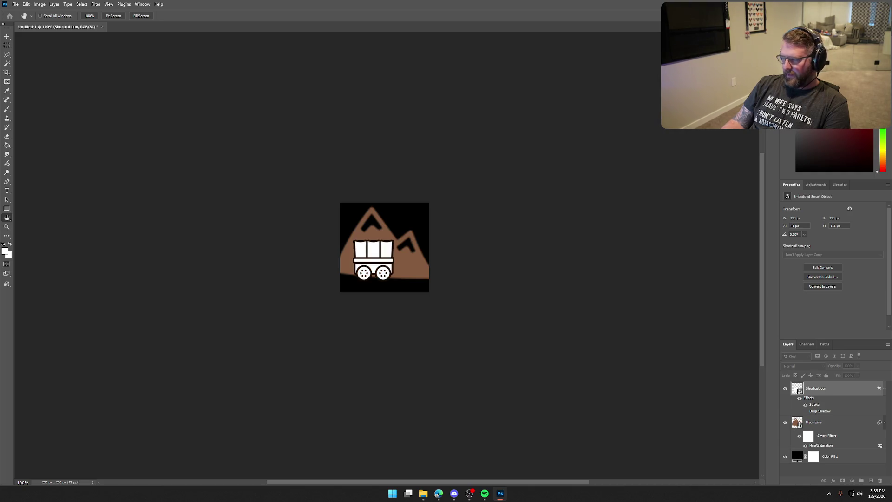
key("Escape")
key("m")
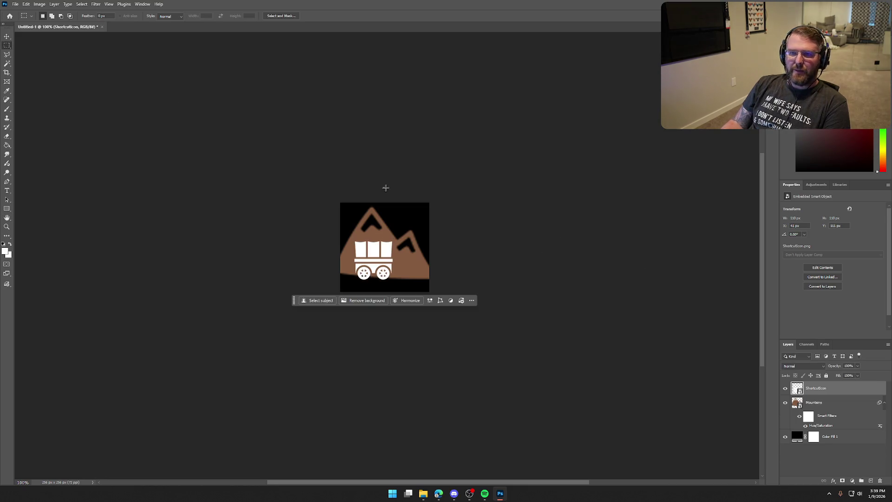
key("alt+Tab")
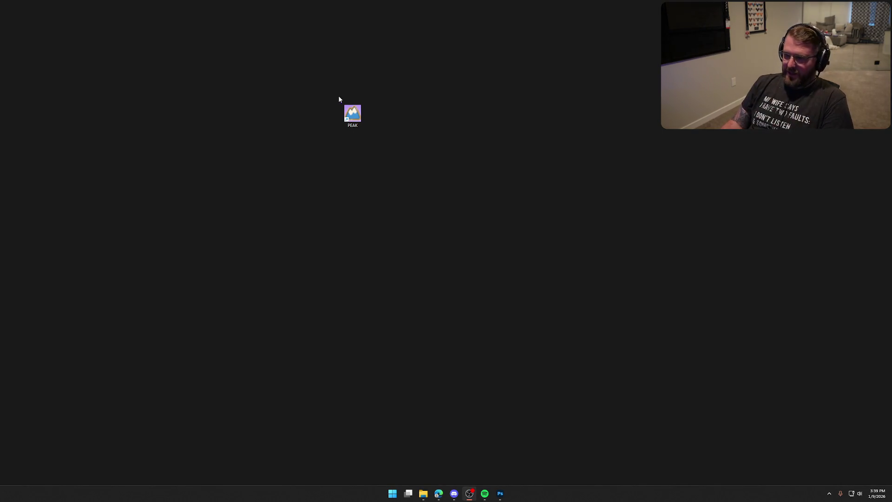
- Switch between the open desktop apps to bring JetBrains Rider with the TrailNError solution forward
left_click_drag(353, 113, 247, 80)
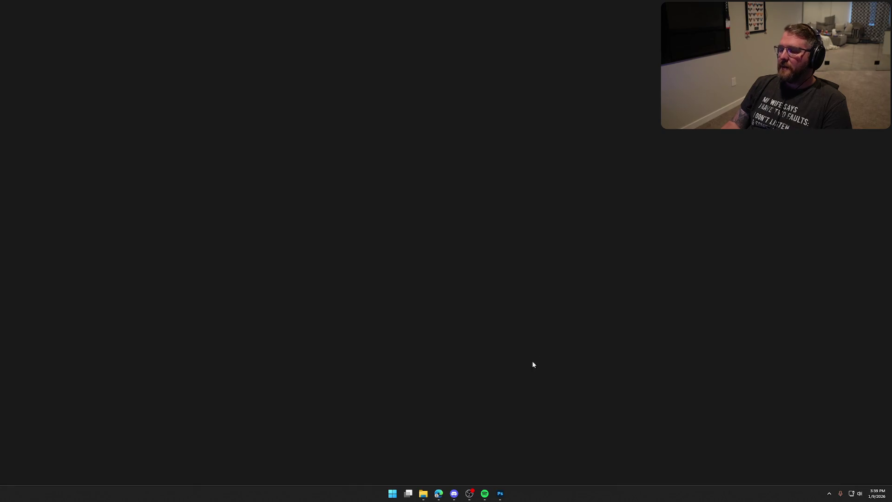
left_click(498, 467)
left_click(499, 460)
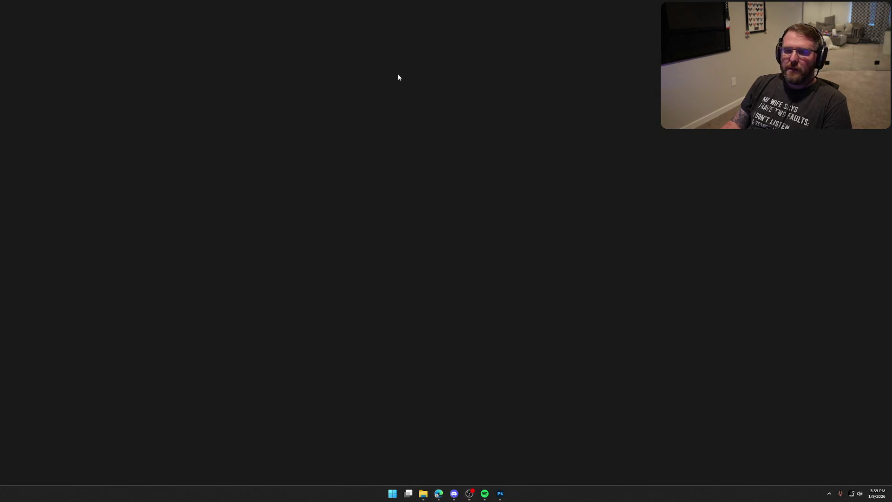
left_click(423, 493)
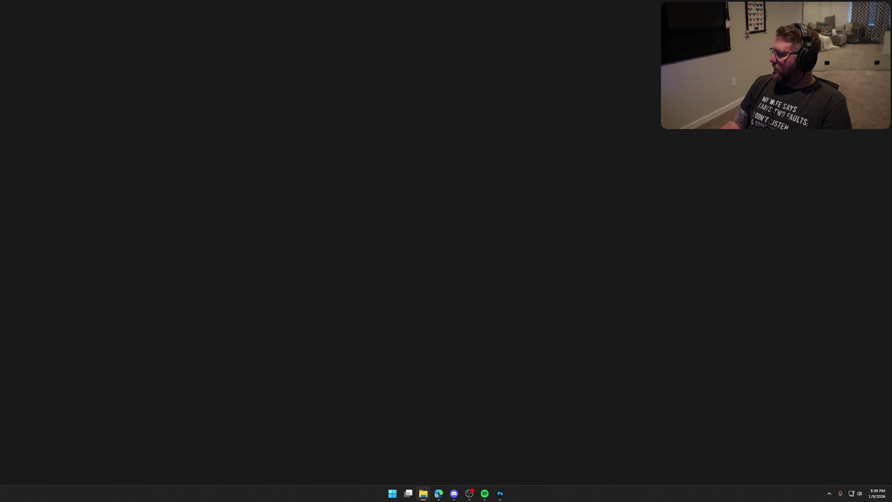
key("alt+Tab")
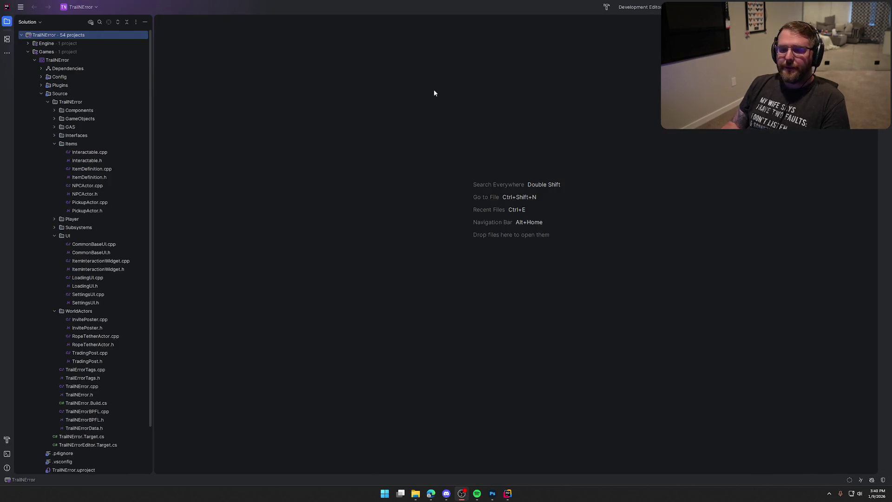
- Collapse the Items, UI and WorldActors folders in Rider's Solution explorer
left_click(54, 144)
left_click(54, 170)
left_click(53, 177)
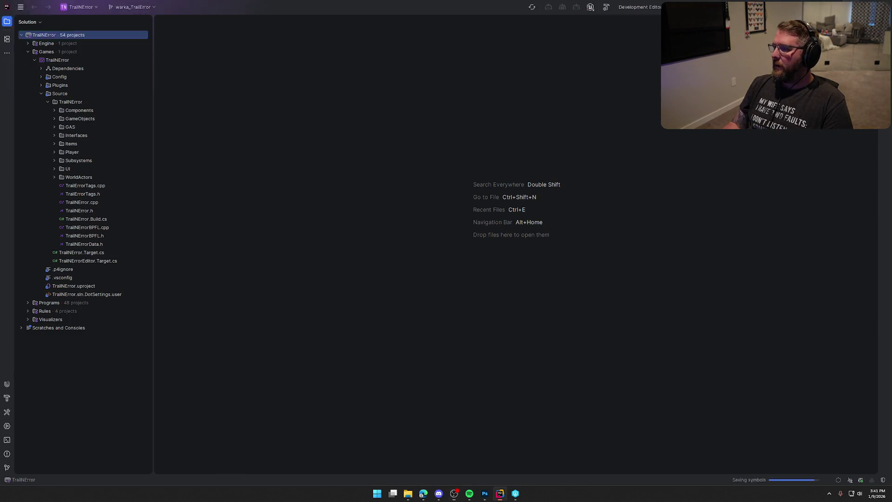
- Launch the RV There Yet game from the desktop, then return to the Rider project window
left_click(423, 493)
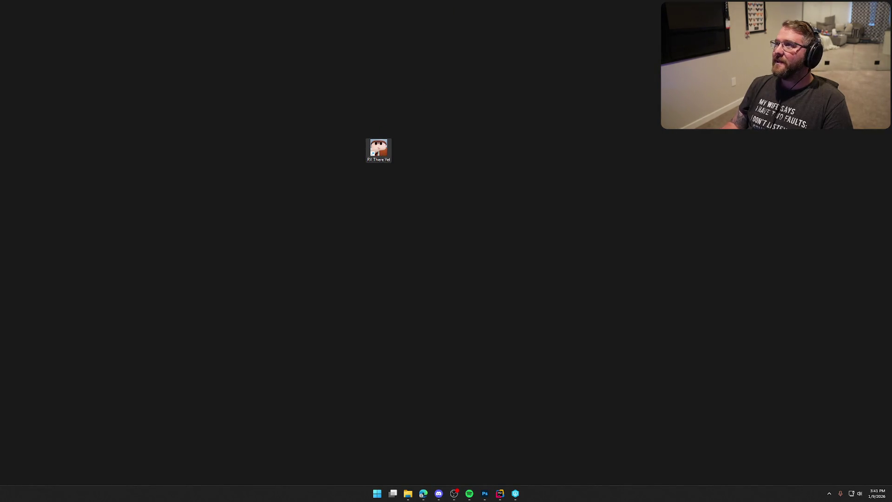
double_click(378, 149)
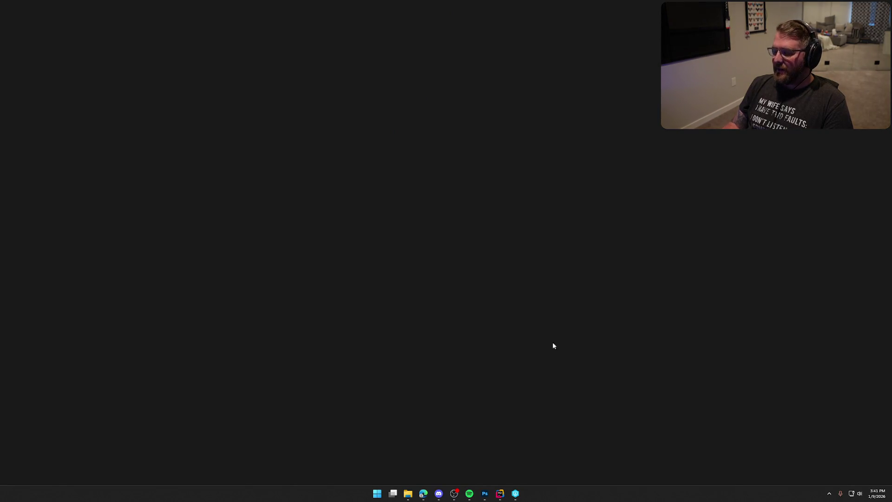
mouse_move(469, 493)
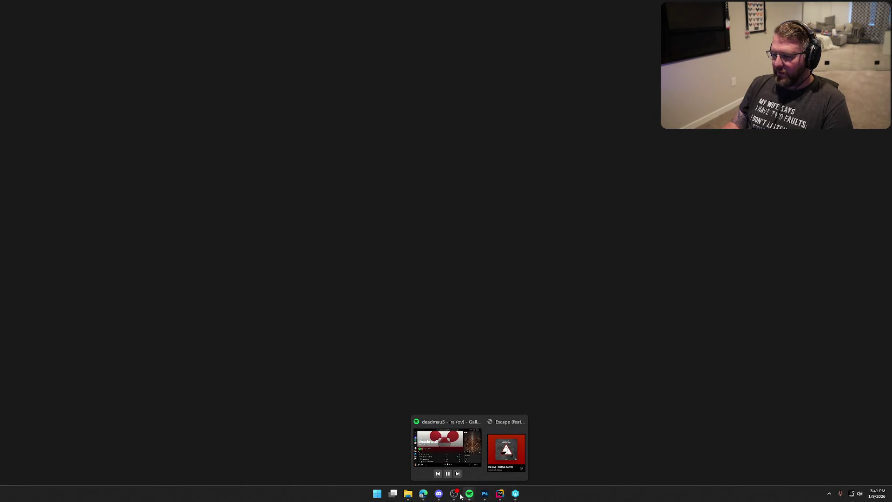
left_click(500, 494)
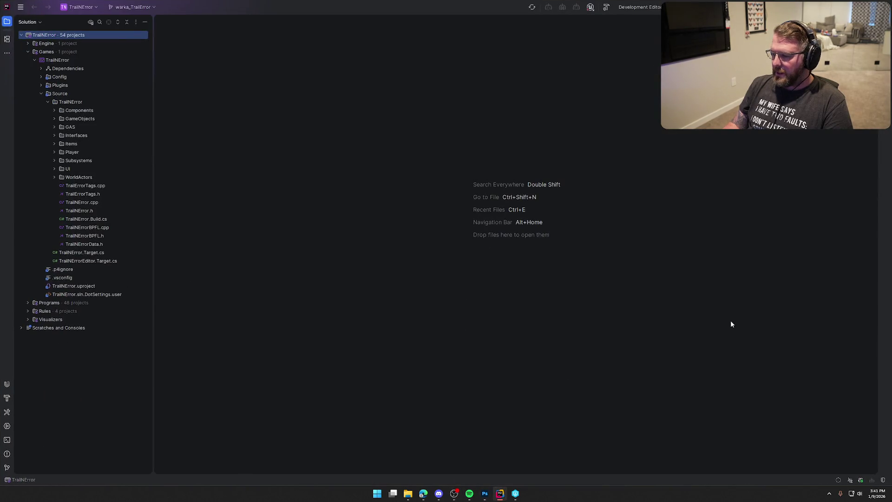
- Build the TrailNError project with Ctrl+Shift+B, then bring the launched Unreal Editor to the front
key("ctrl+shift+b")
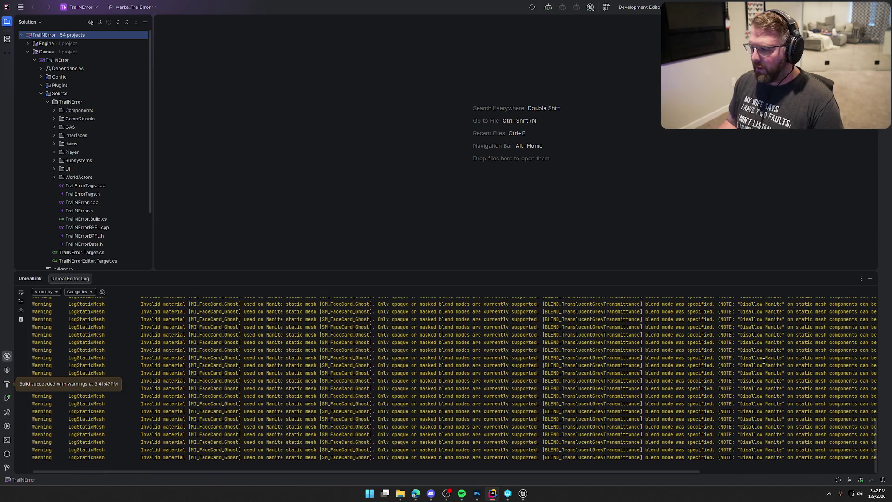
left_click(871, 279)
left_click(523, 494)
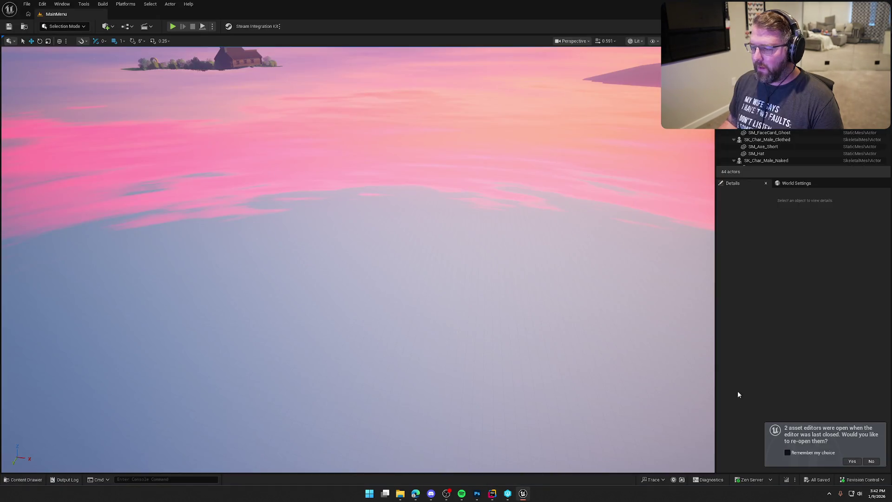
- Decline reopening asset editors and fly the viewport camera to the cowboy beside the cow
left_click(870, 461)
left_click_drag(506, 297, 497, 246)
left_click(505, 110)
key("f")
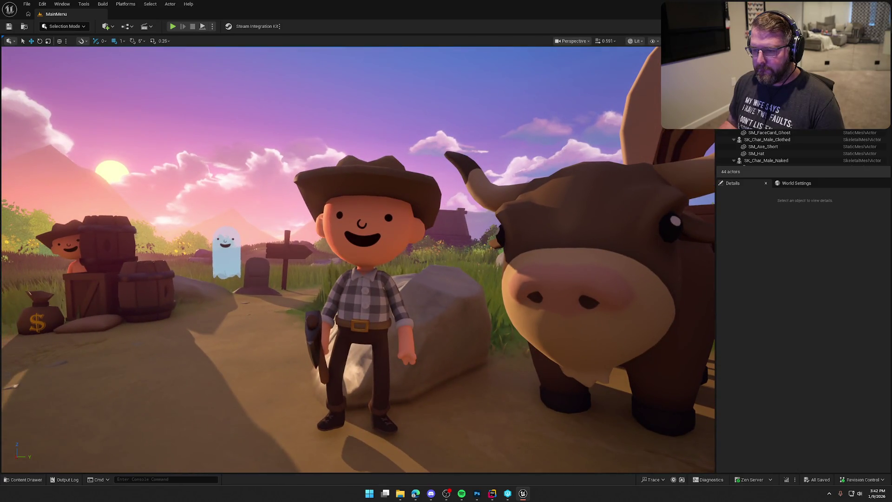
scroll(596, 319, "up", 3)
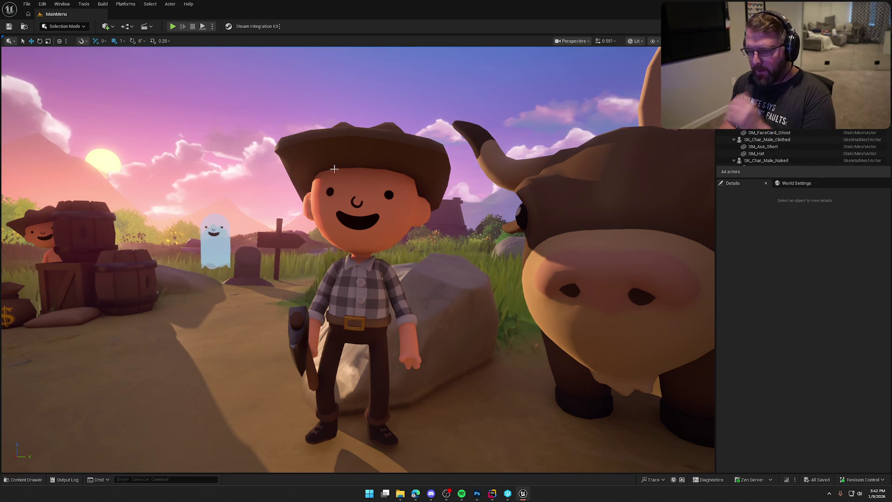
- Snip the region around the cowboy and cow, then return to Photoshop
key("super+shift+s")
left_click_drag(185, 96, 560, 387)
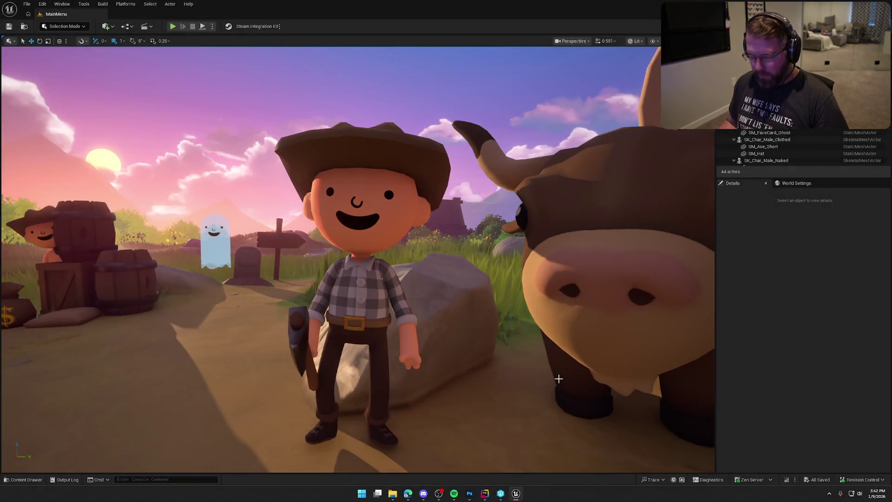
left_click(483, 496)
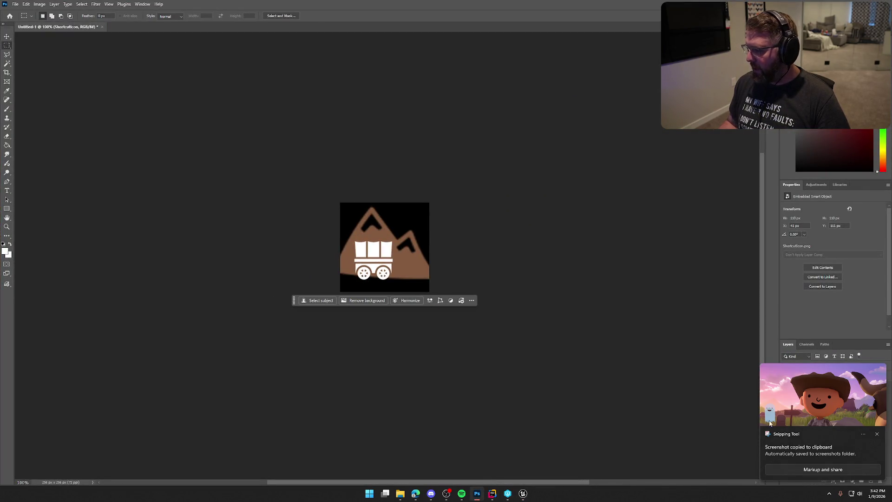
- Paste the cowboy screenshot and scale it to about 24% inside the canvas
left_click(877, 434)
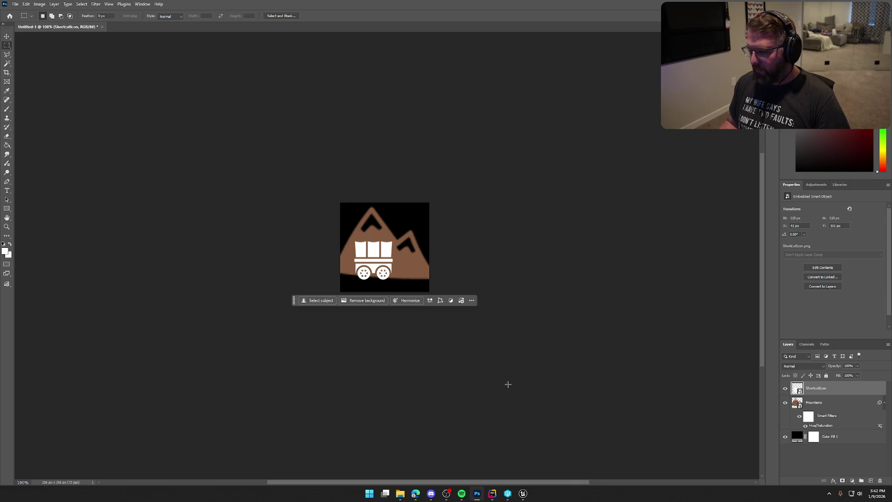
key("ctrl+v")
key("ctrl+t")
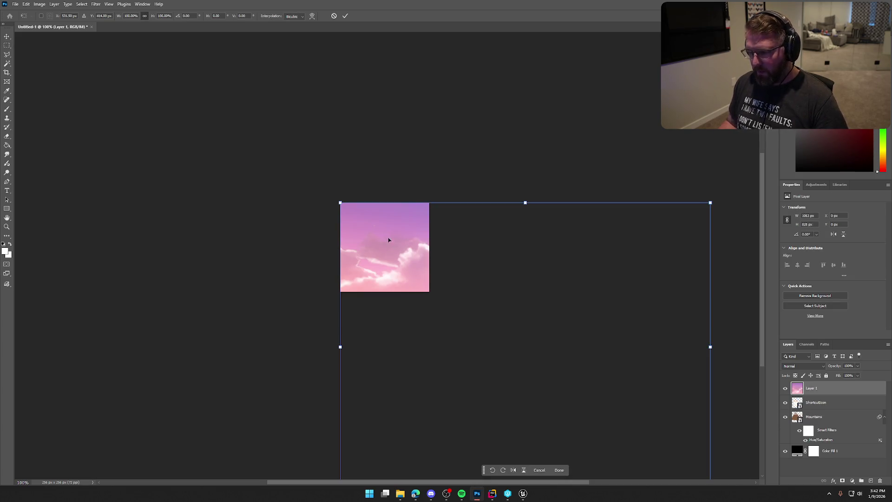
mouse_move(340, 202)
left_mouse_down()
mouse_move(462, 313)
mouse_move(464, 298)
mouse_move(476, 309)
left_mouse_up()
left_click_drag(543, 360, 400, 249)
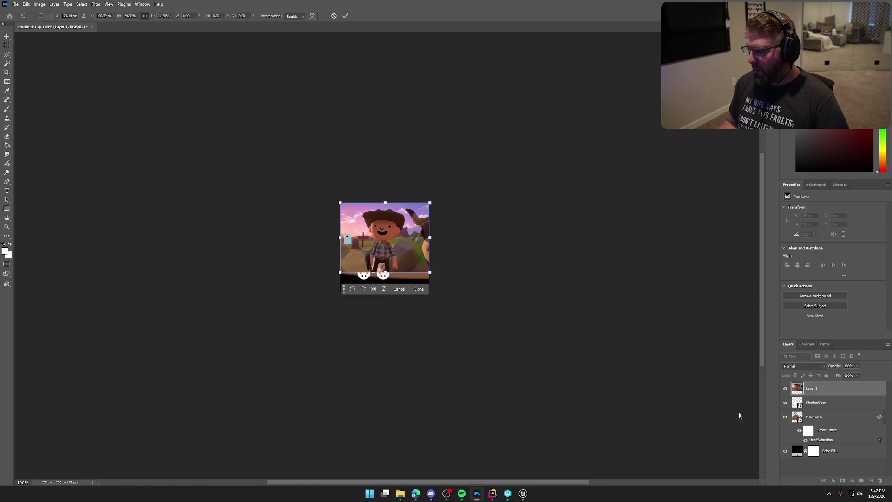
left_click(820, 405)
- Delete the old icon, mountain and fill layers, then paste a second screenshot copy
left_click(841, 455, "shift")
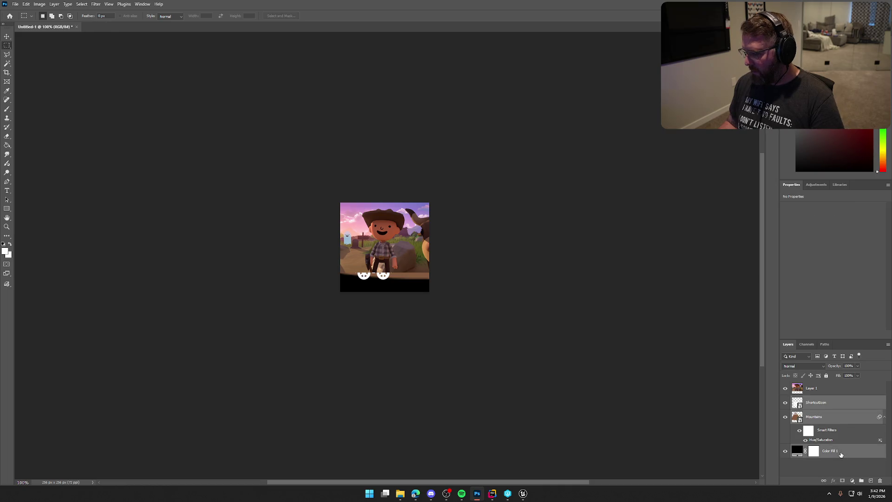
key("Delete")
key("ctrl+t")
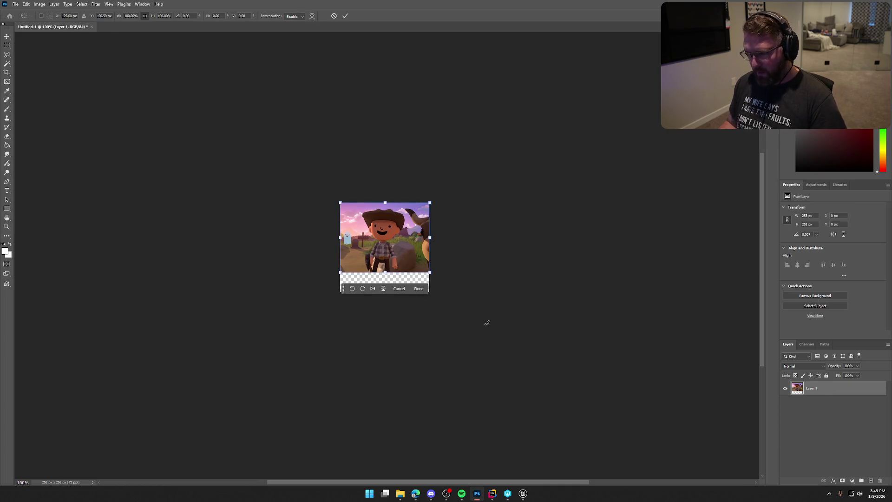
mouse_move(428, 271)
left_mouse_down()
mouse_move(450, 261)
mouse_move(462, 278)
left_mouse_up()
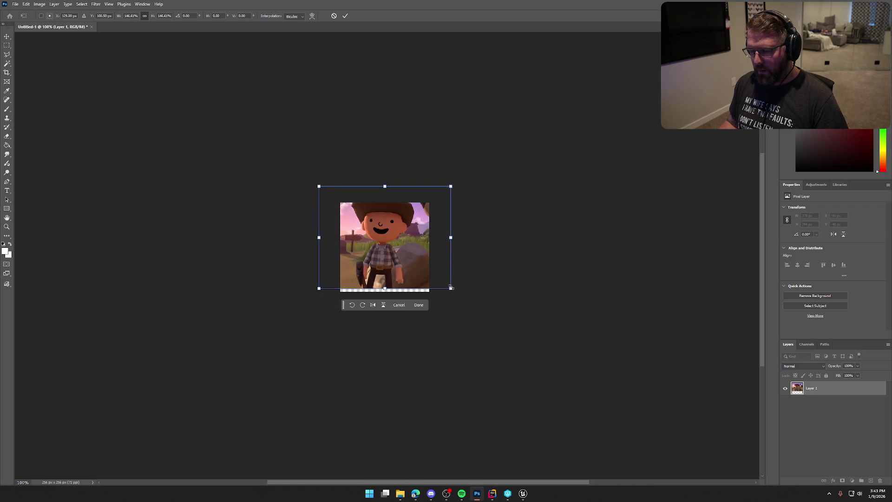
key("ctrl+z")
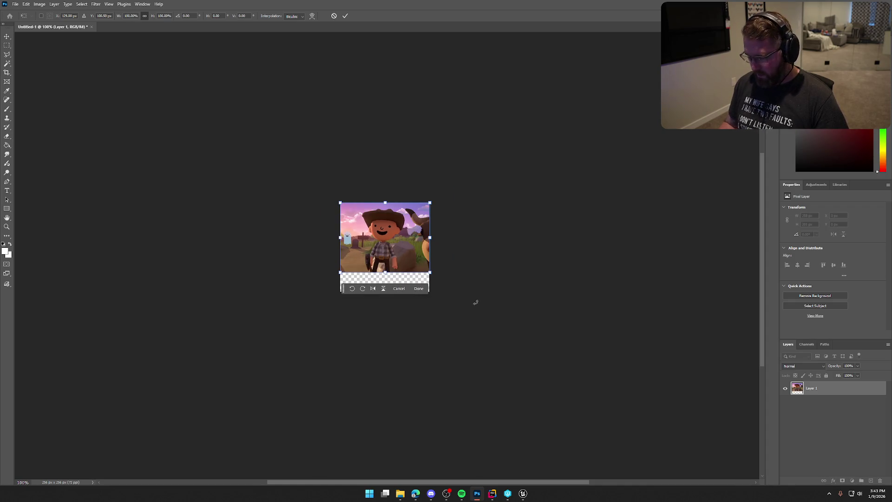
left_click(796, 412)
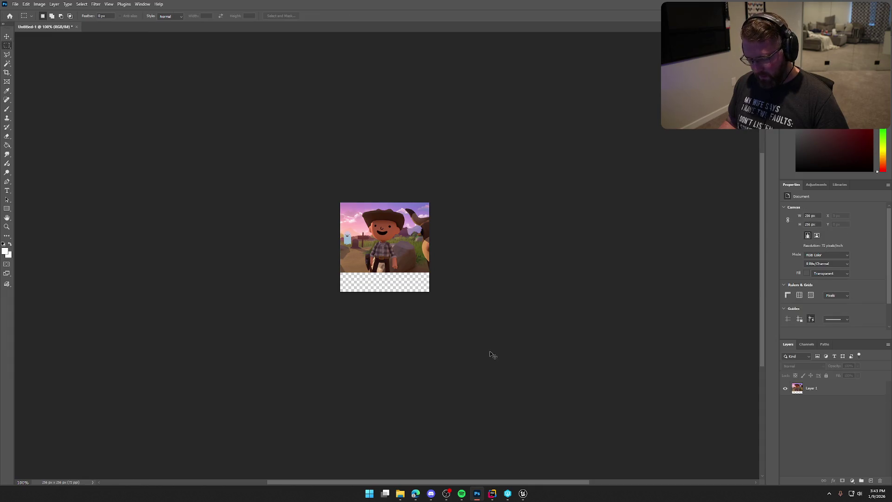
key("ctrl+v")
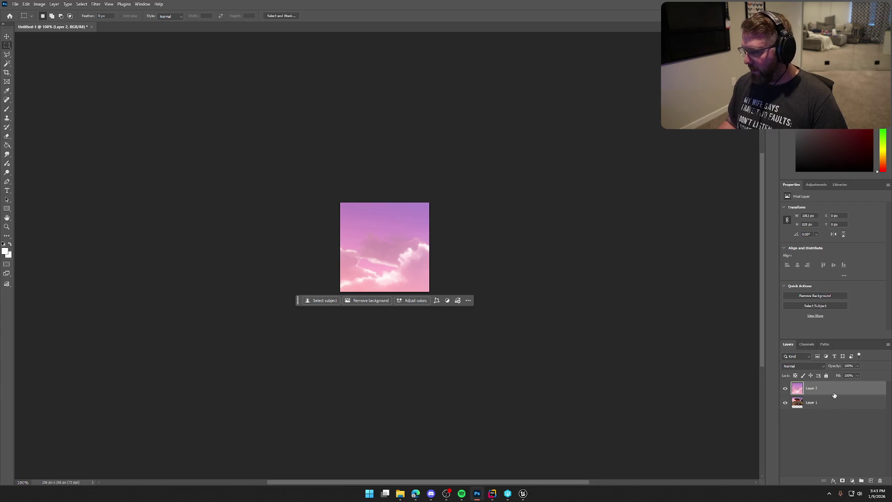
- Scale the new screenshot copy to about 41% and position the cowboy's face in the canvas
key("ctrl+t")
mouse_move(340, 202)
left_mouse_down()
mouse_move(404, 267)
mouse_move(428, 271)
left_mouse_up()
left_click_drag(559, 367, 429, 267)
left_click_drag(294, 191, 315, 200)
mouse_move(449, 321)
left_mouse_down()
mouse_move(445, 305)
mouse_move(486, 307)
mouse_move(396, 305)
mouse_move(447, 306)
left_mouse_up()
key("Return")
- Delete the older Layer 1 copy, leaving Layer 2
key("m")
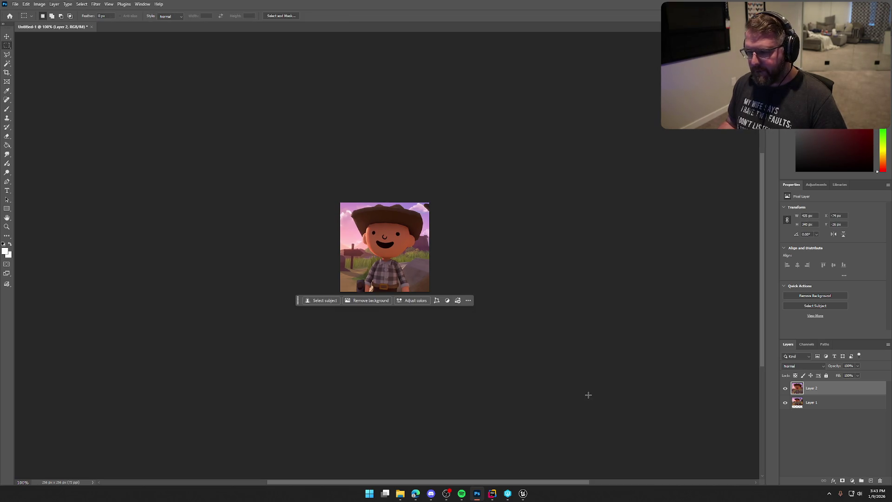
left_click(816, 402)
key("Delete")
left_click(806, 453)
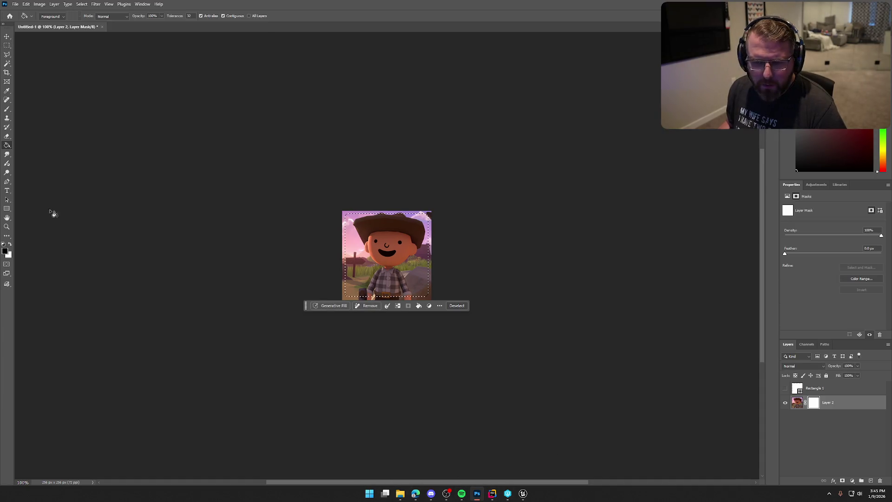
- Try a black fill on the Layer 2 mask, undo it, and inspect the selection options
left_click(368, 278)
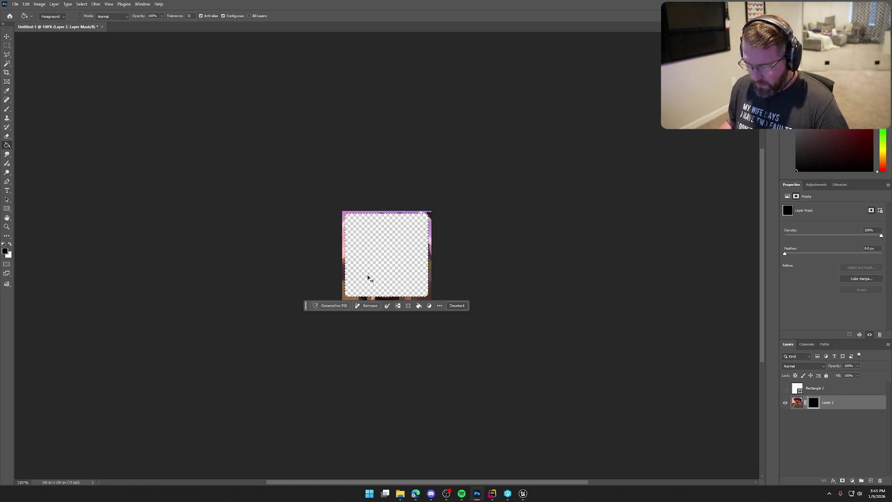
key("ctrl+z")
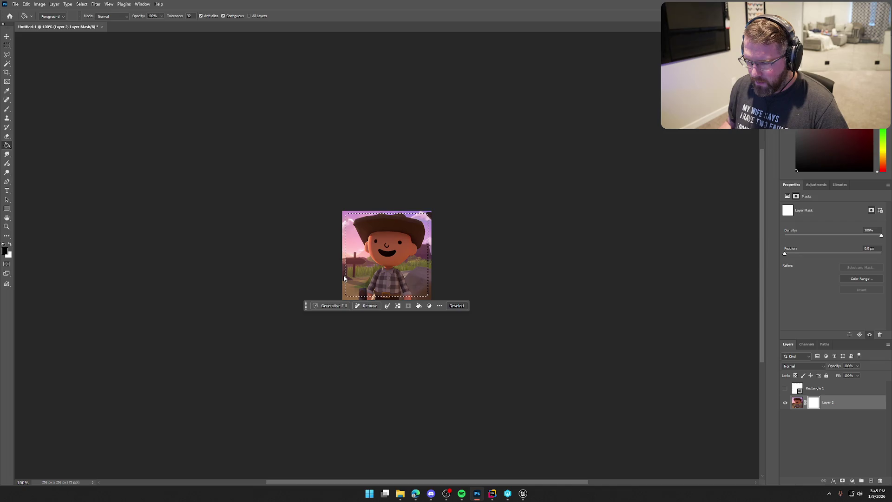
right_click(372, 273, "shift")
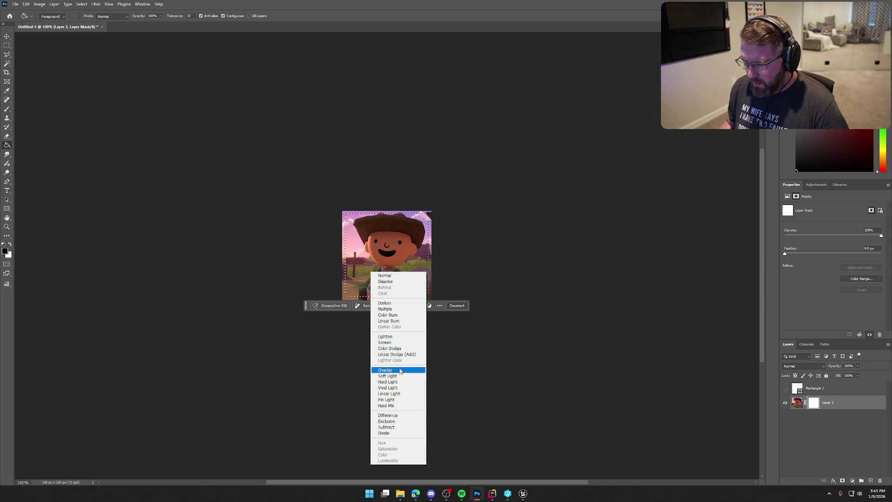
left_click(7, 48)
left_click(7, 48)
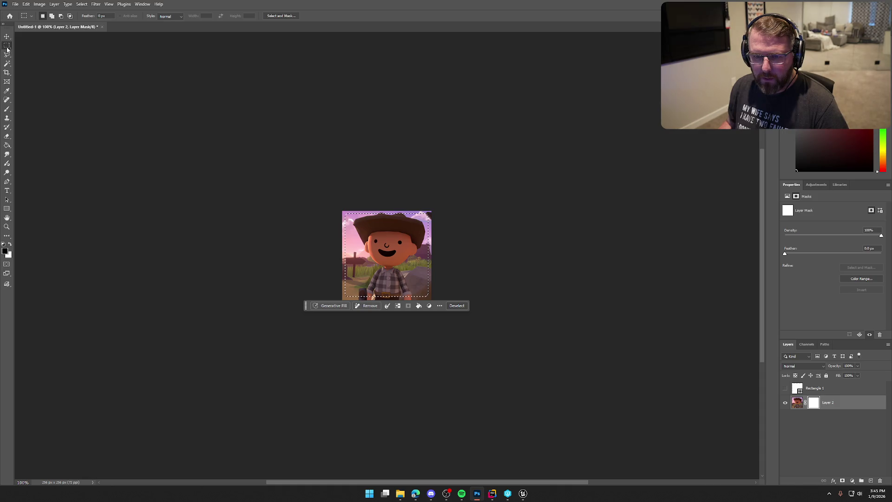
right_click(371, 258)
key("Escape")
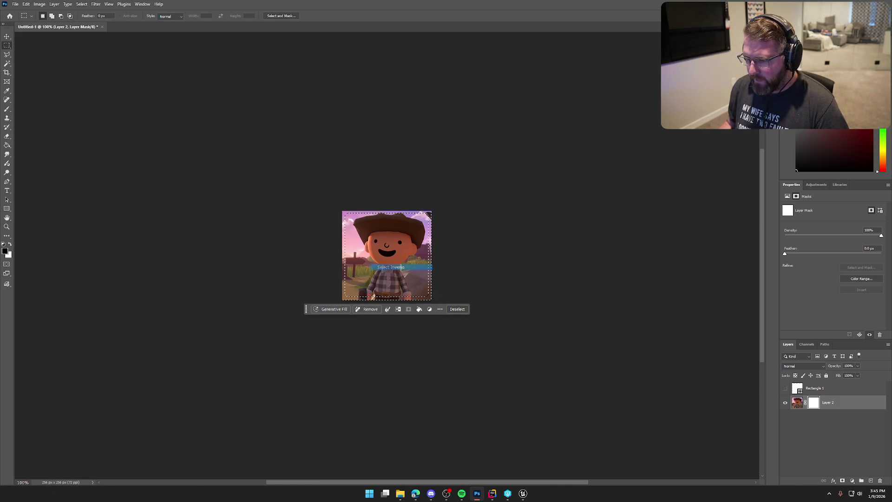
- Paint Bucket the mask black outside the rounded selection, then target Layer 2's image
left_click(7, 145)
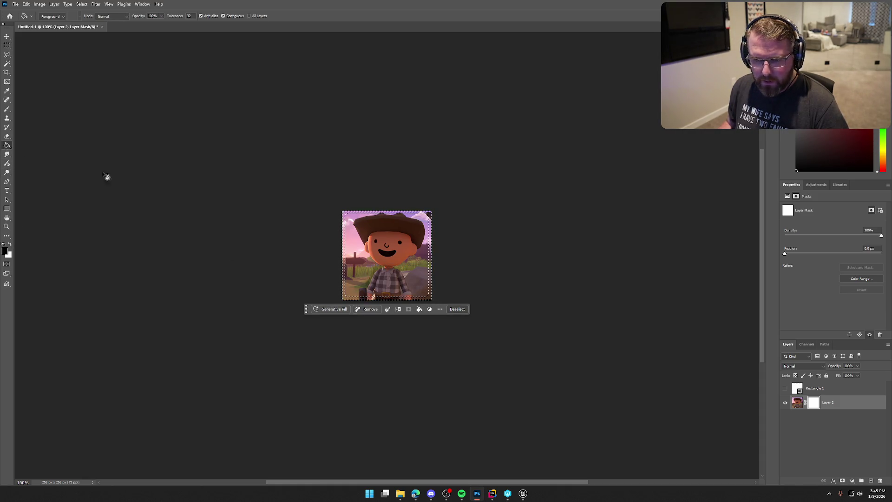
left_click(350, 216)
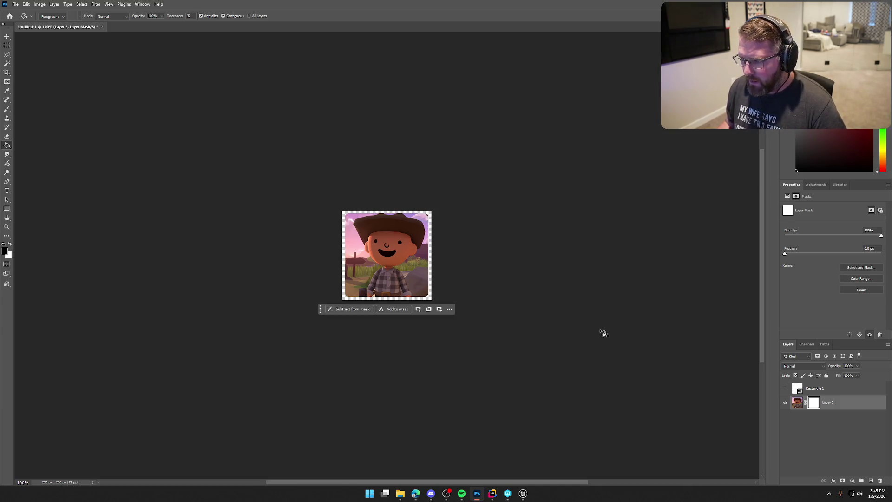
scroll(494, 221, "up", 3)
scroll(524, 246, "down", 3)
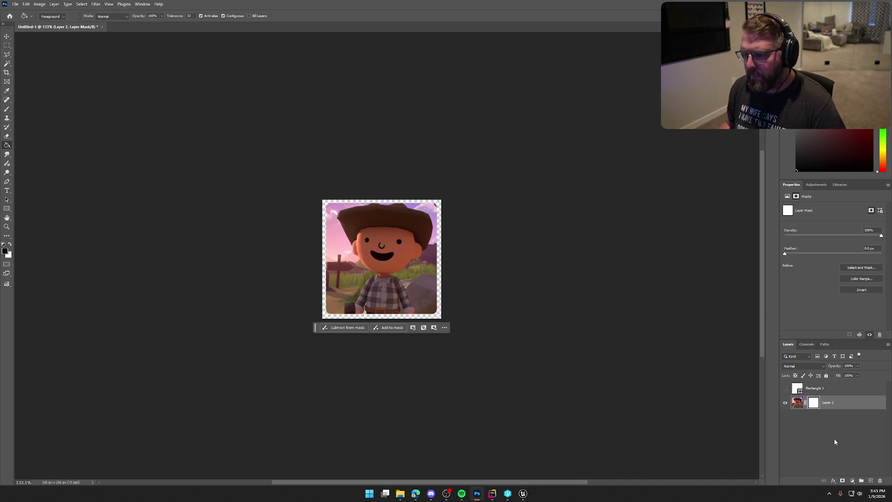
left_click(798, 403)
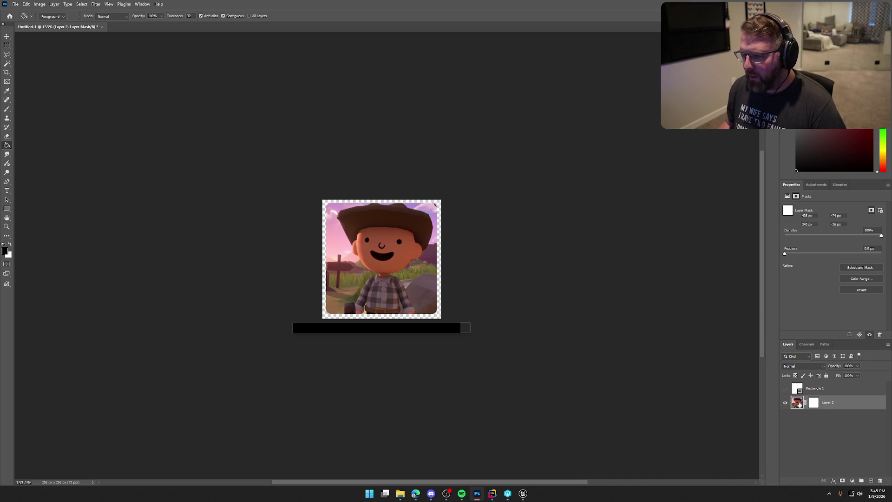
- Add a 1 px Stroke effect to Layer 2 in the Layer Style dialog
key("h")
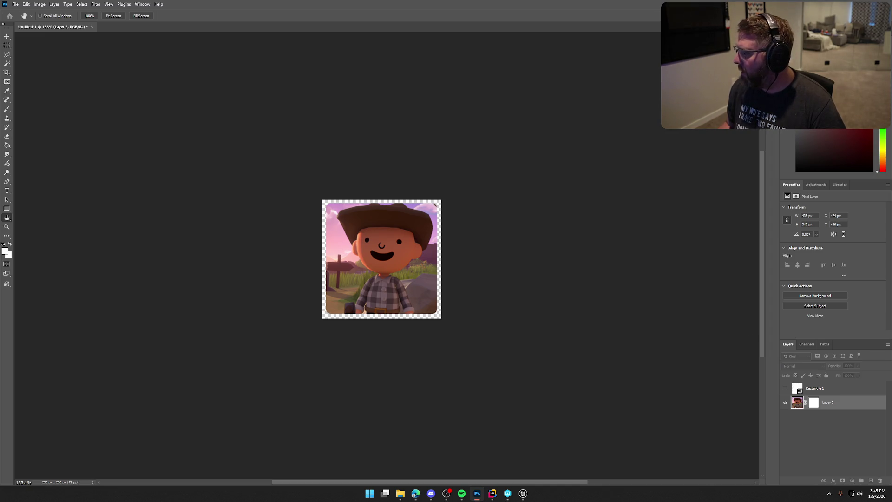
double_click(855, 402)
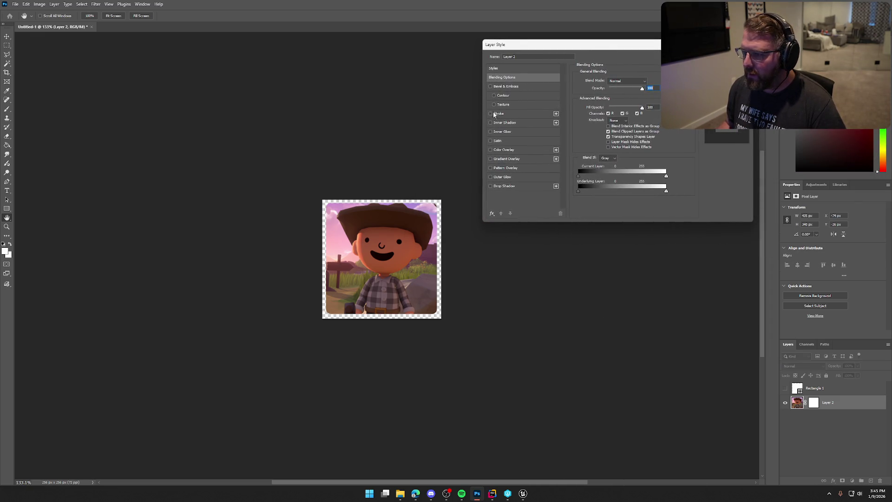
left_click(491, 114)
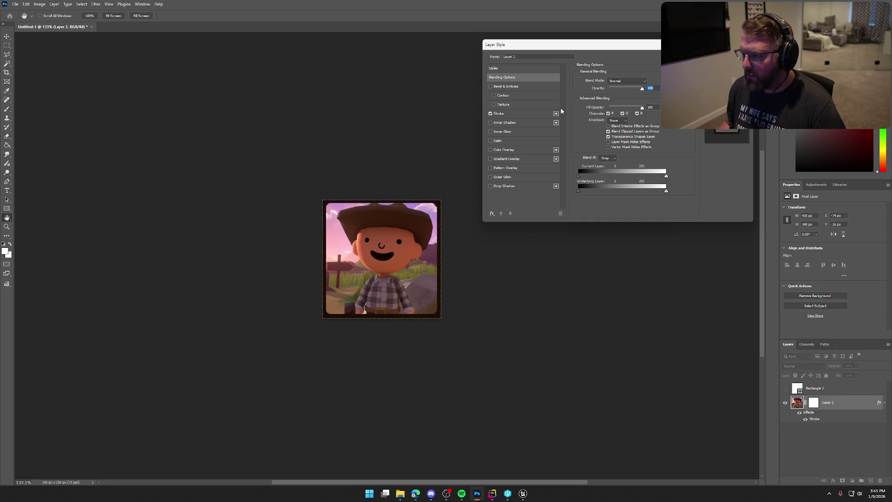
left_click(505, 114)
double_click(642, 81)
type("1")
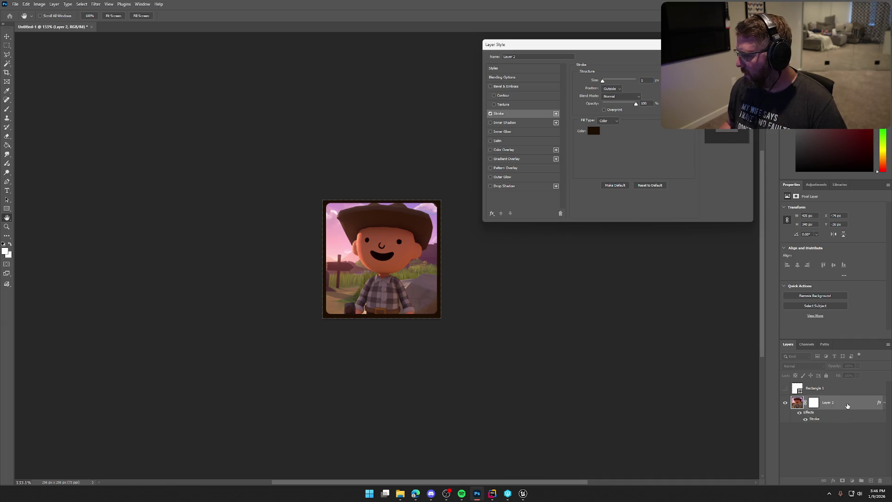
key("Return")
- Scale the Layer 2 screenshot down to 90.71%
key("g")
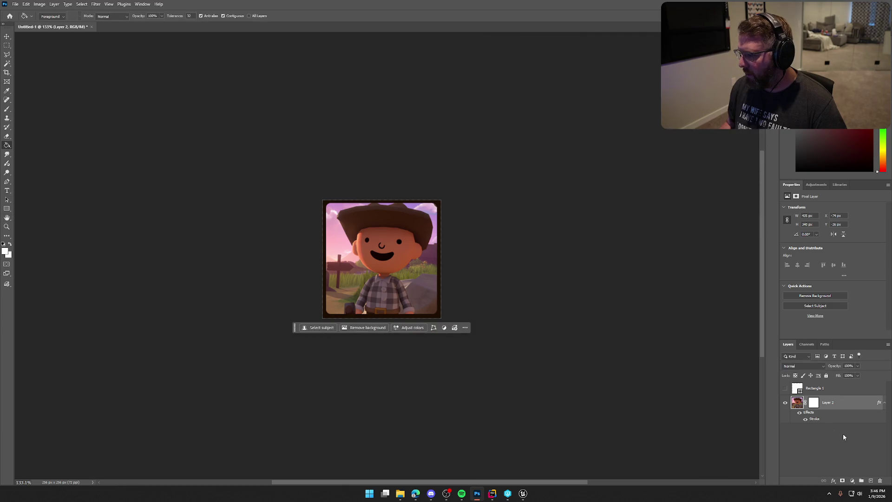
key("ctrl+t")
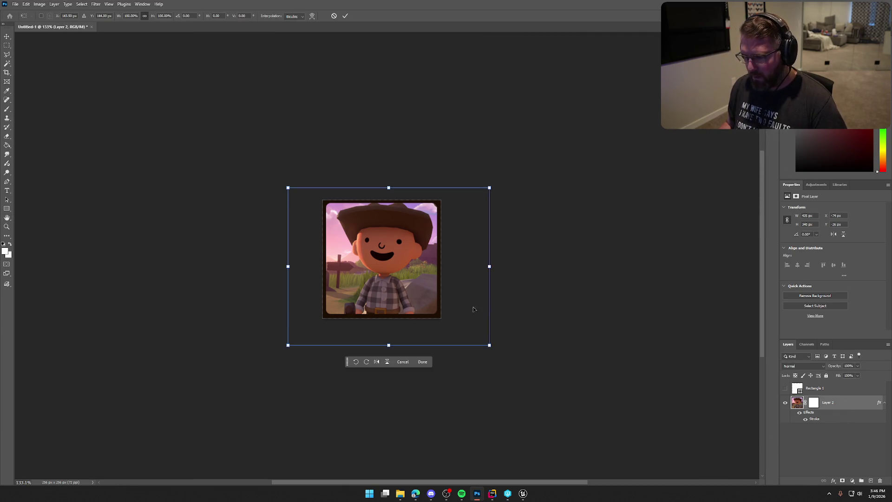
left_click_drag(489, 345, 483, 340)
key("Return")
key("g")
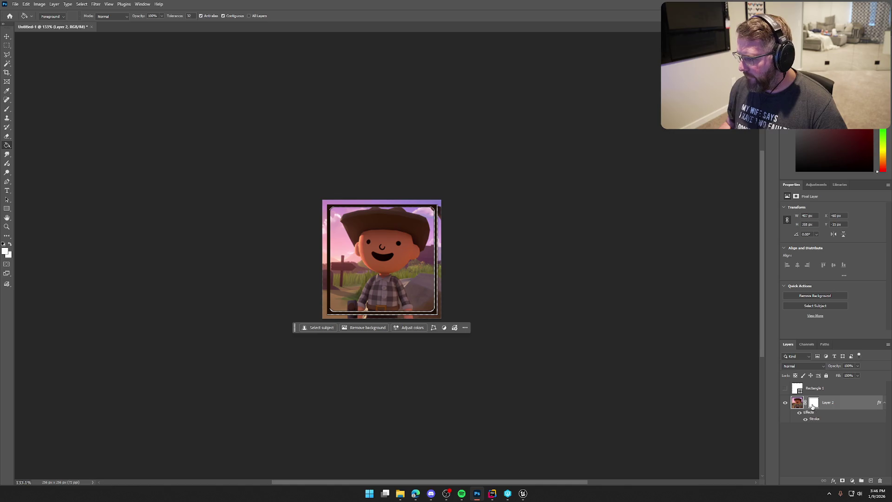
- Reset colours to black and white and fill the mask's border strips black
left_click(4, 242)
left_click(814, 402)
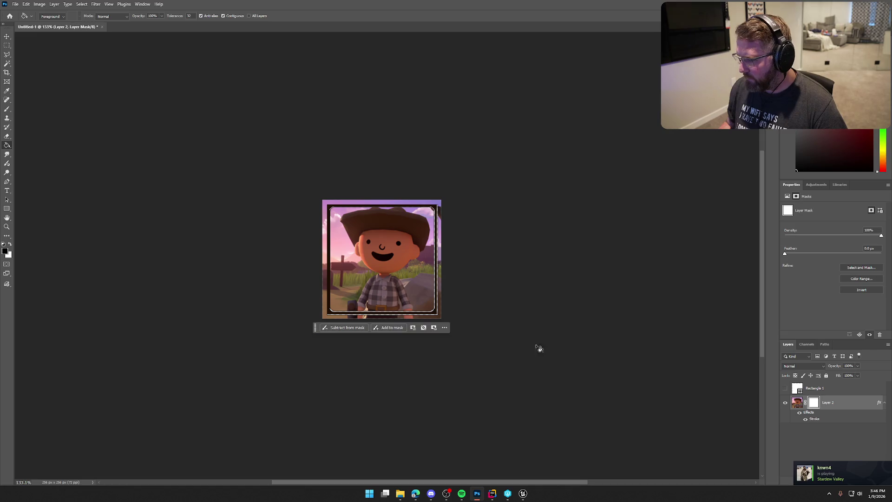
left_click(324, 263)
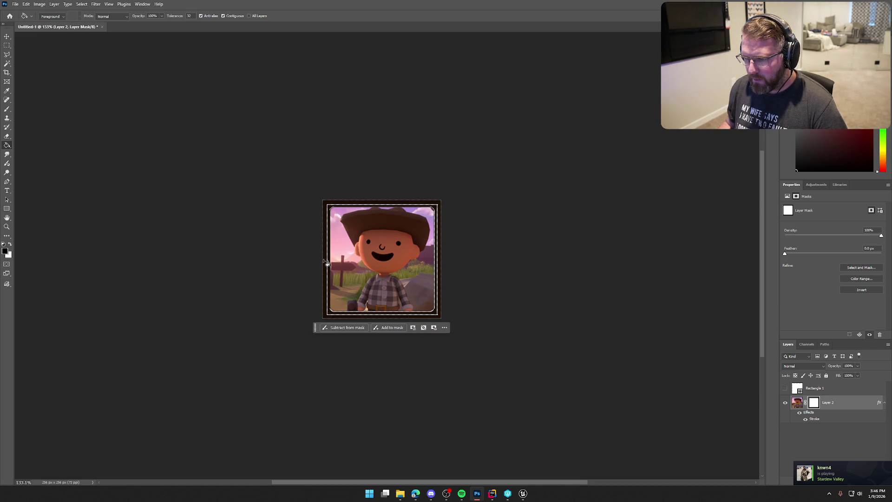
left_click(331, 263)
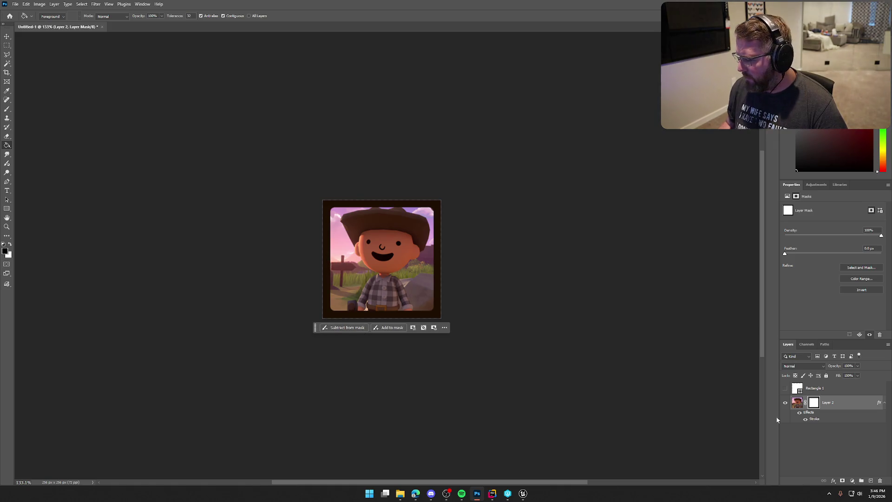
left_click(800, 414)
left_click(801, 414)
key("ctrl+minus")
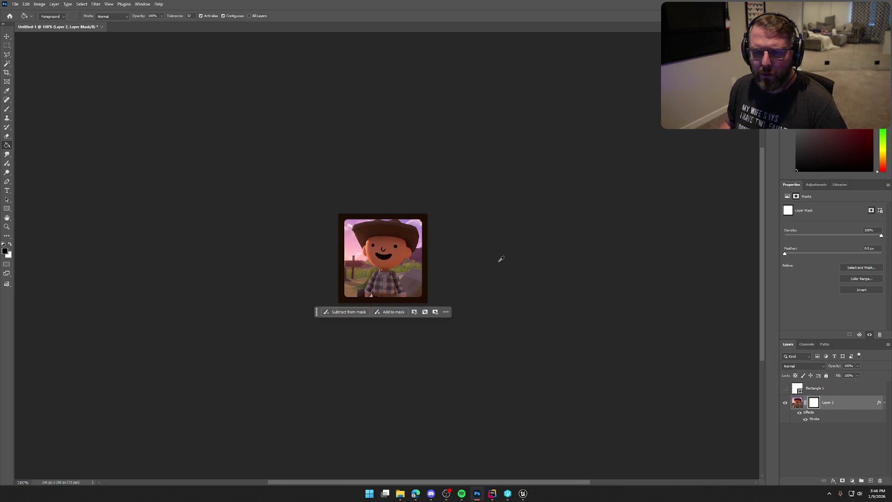
scroll(513, 263, "up", 1)
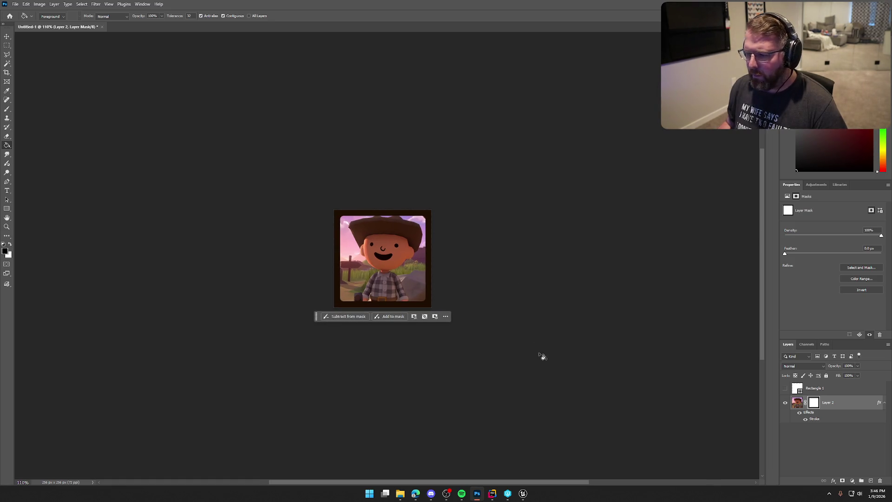
- Set the Layer 2 stroke to 1 px, about 73% opacity, and black colour
double_click(848, 406)
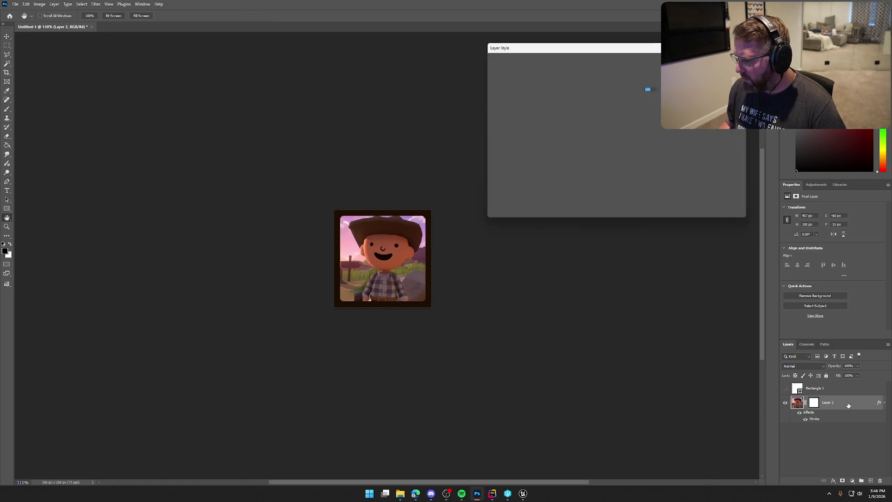
left_click(507, 115)
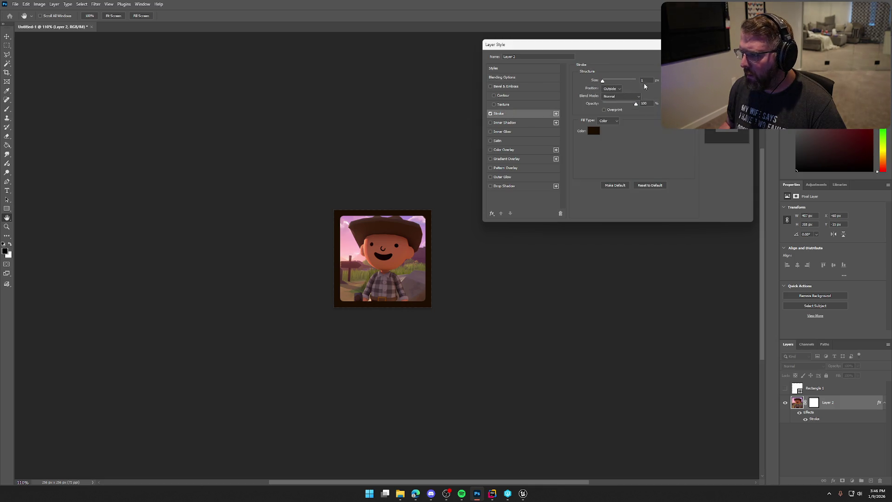
left_click_drag(604, 83, 509, 83)
left_click_drag(636, 106, 628, 107)
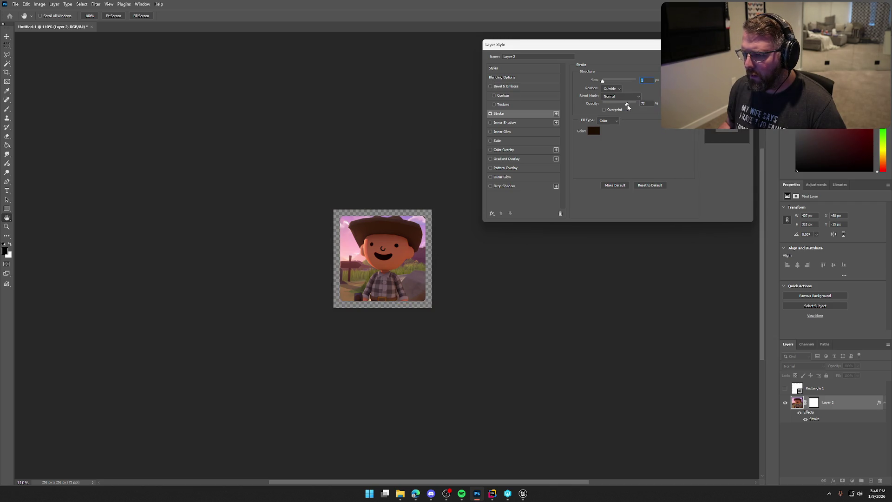
left_click(594, 131)
left_click_drag(305, 416, 223, 466)
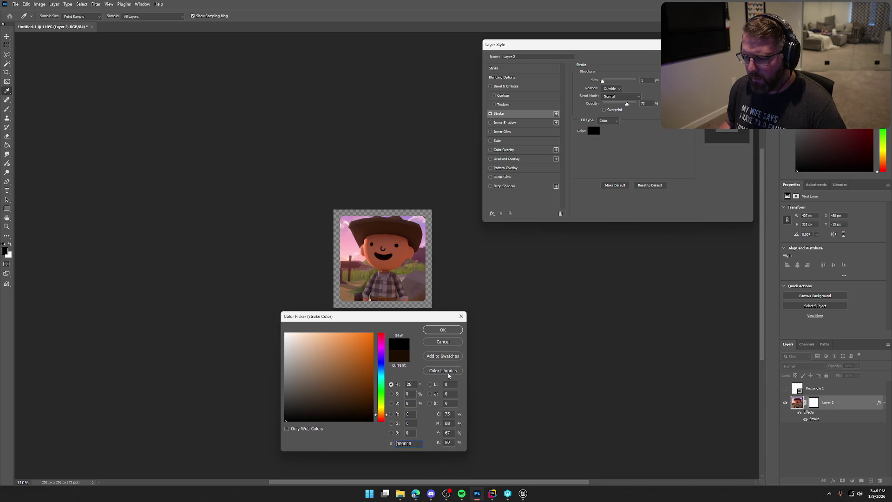
left_click(462, 329)
- Change the stroke to 100% opacity, Inside position, 5 px, with Overlay blending
left_click(603, 82)
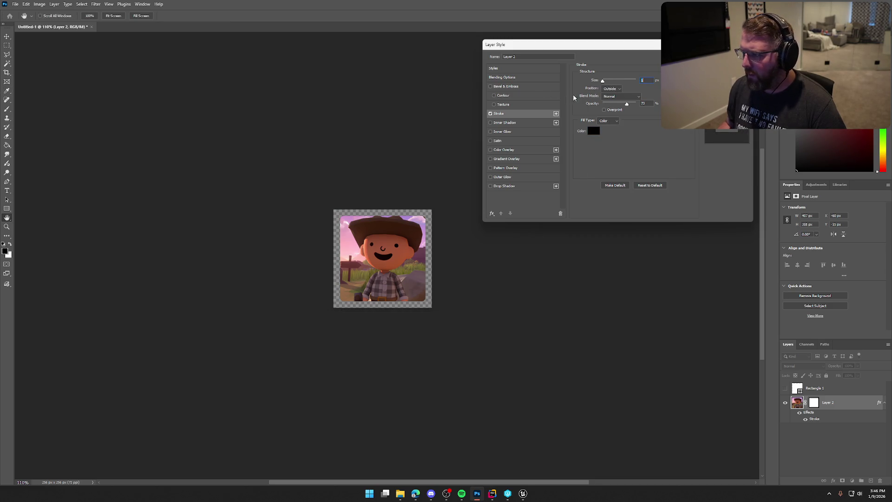
left_click_drag(627, 106, 638, 104)
left_click(613, 90)
left_click(614, 102)
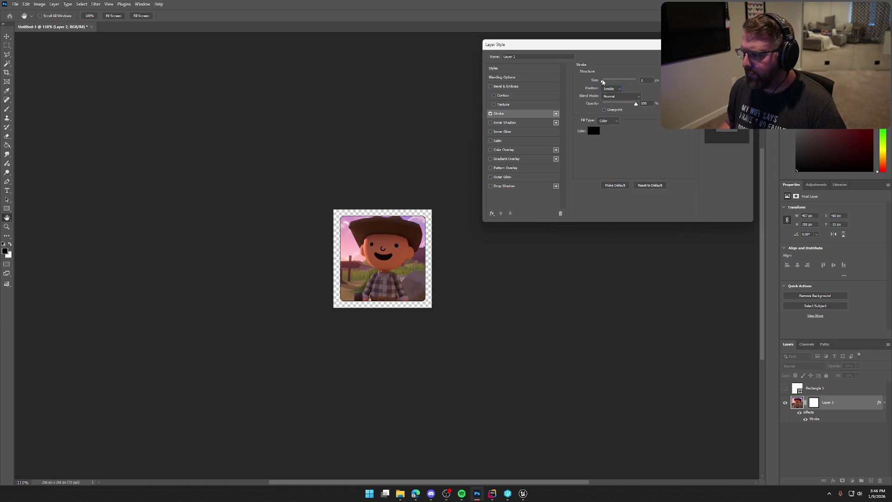
left_click_drag(602, 82, 605, 83)
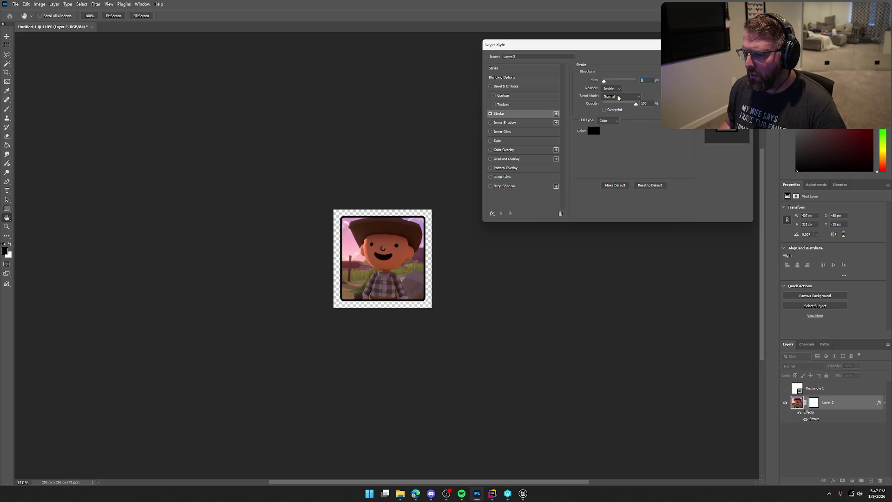
left_click(619, 97)
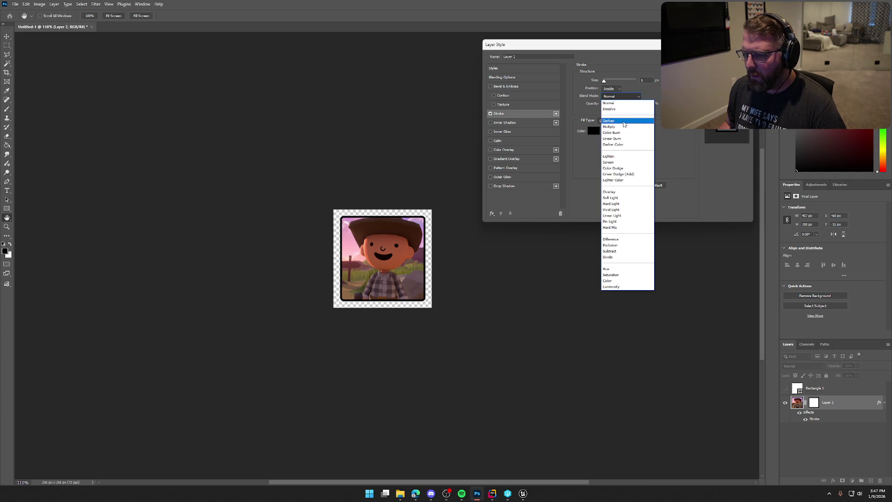
left_click(623, 192)
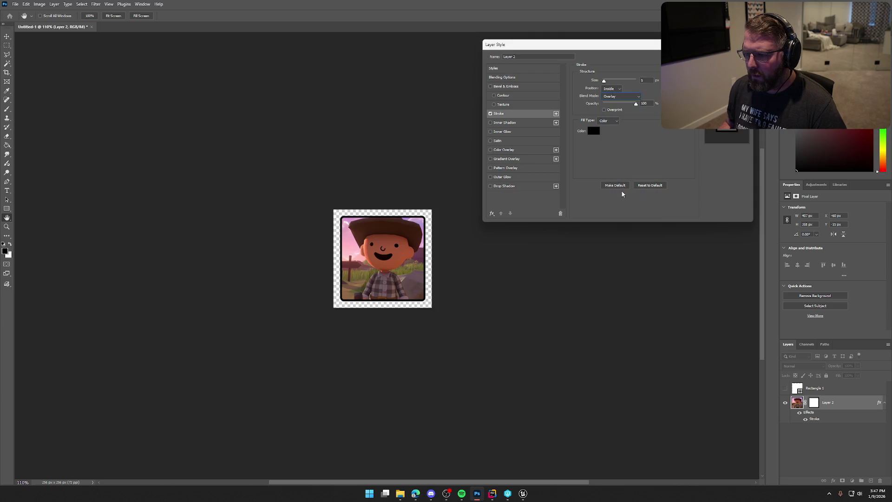
- Turn off the Stroke and add a Drop Shadow at about 72% opacity, angled 40°
left_click(491, 115)
left_click(491, 115)
left_click(491, 114)
left_click(491, 124)
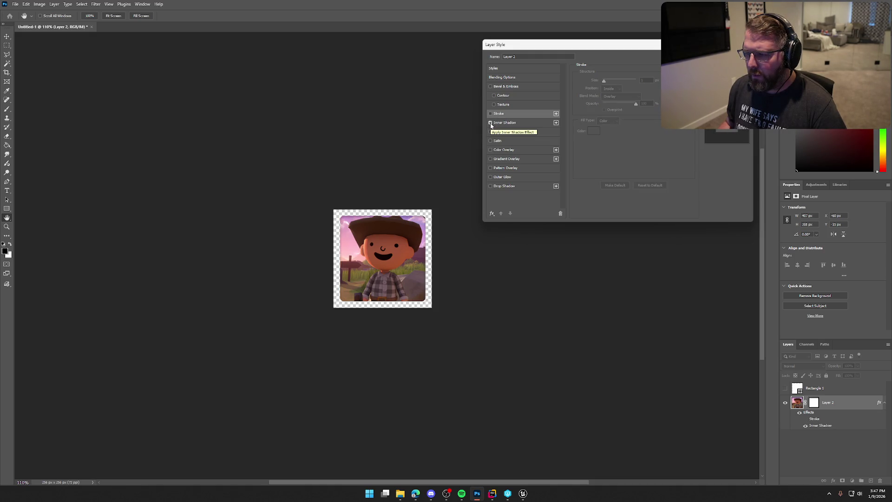
left_click(491, 124)
left_click(491, 186)
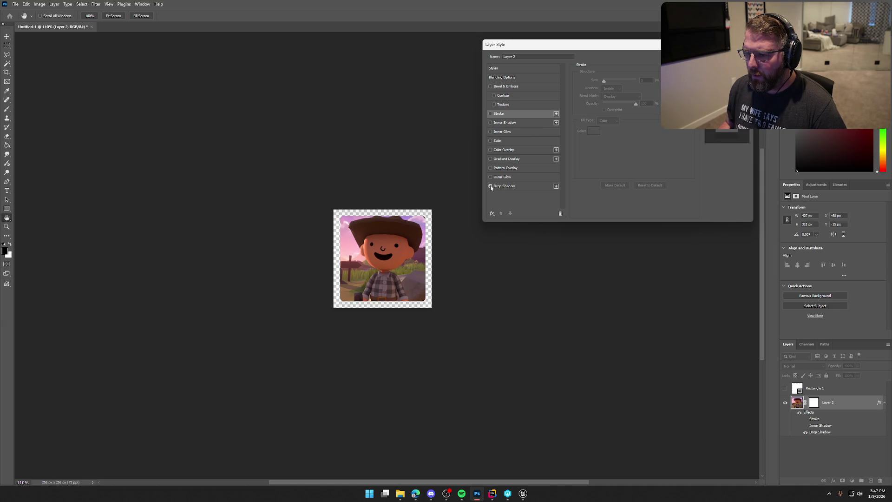
left_click(503, 187)
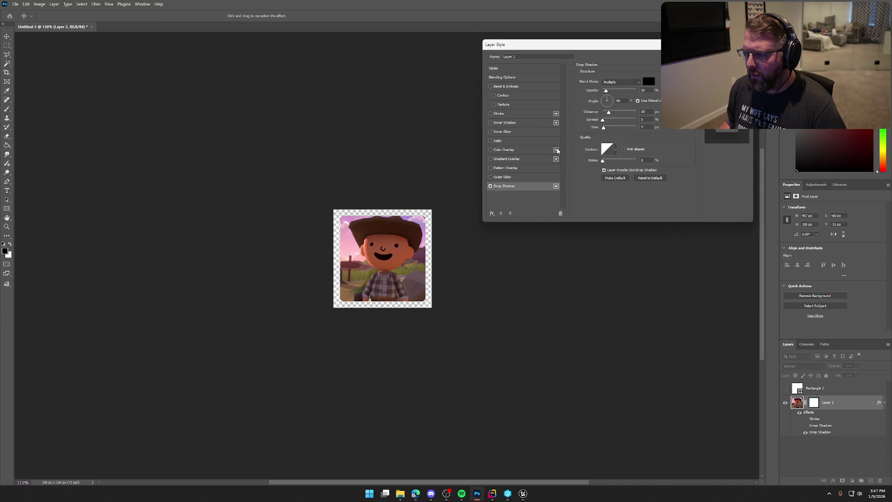
left_click_drag(607, 93, 626, 91)
left_click(611, 99)
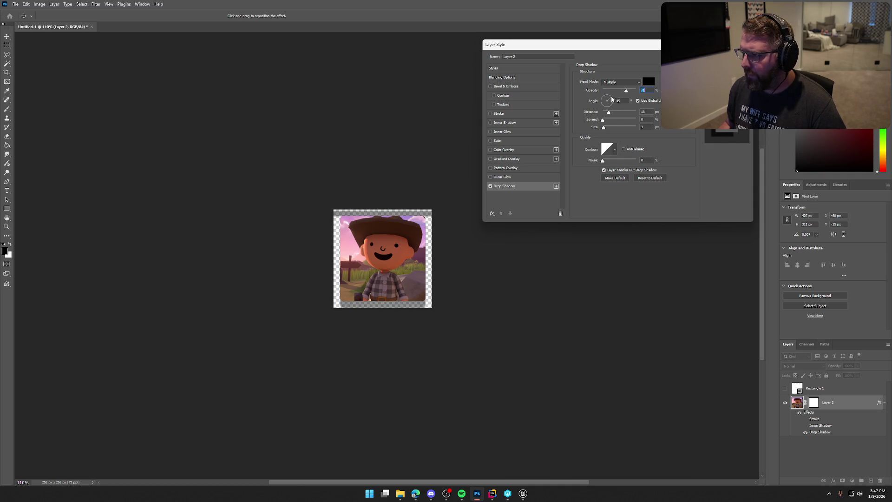
left_click(611, 97)
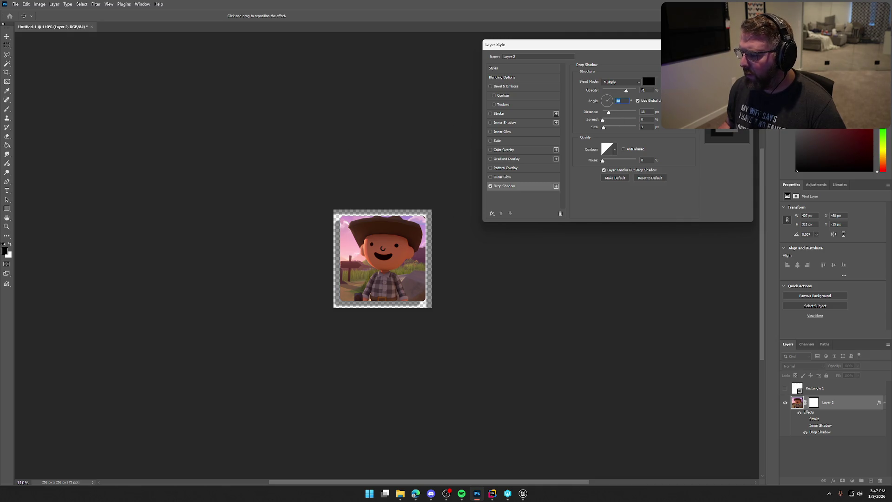
key("Return")
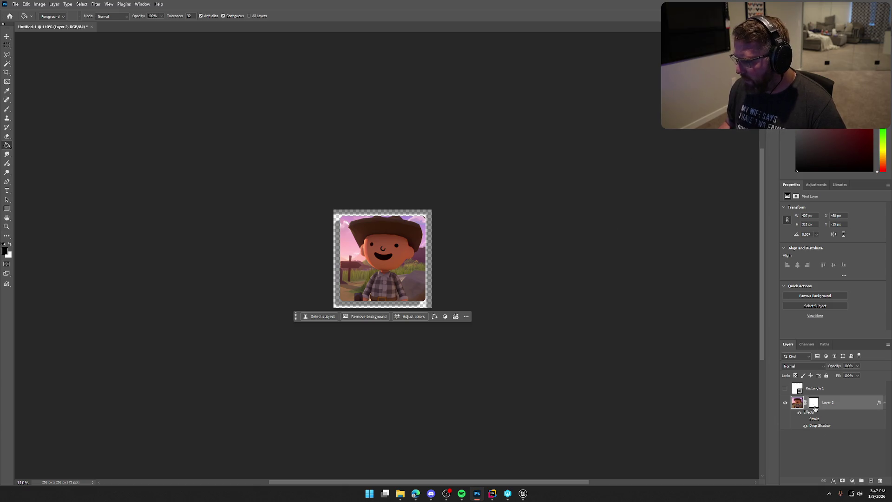
- Drag a rectangular selection across the image top, target Layer 2's mask, then clear the selection
left_click(7, 45)
mouse_move(36, 70)
left_mouse_down()
mouse_move(288, 159)
mouse_move(488, 187)
mouse_move(515, 207)
mouse_move(522, 231)
mouse_move(530, 214)
left_mouse_up()
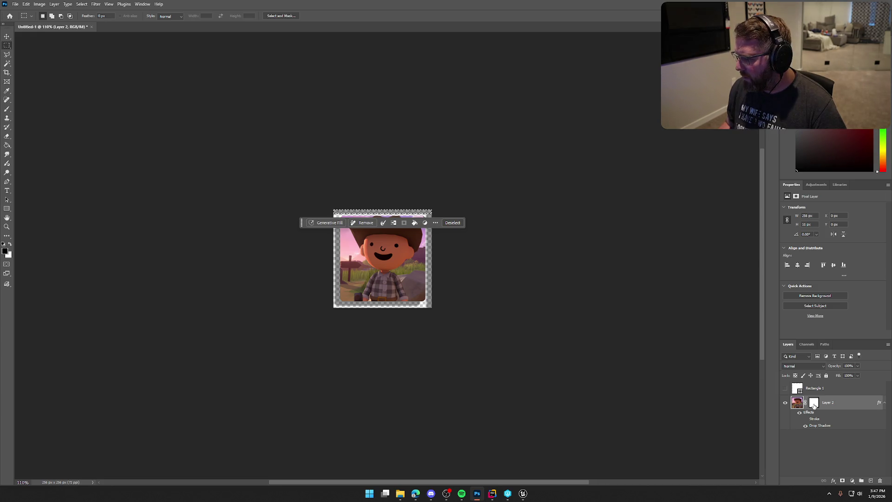
left_click(814, 404)
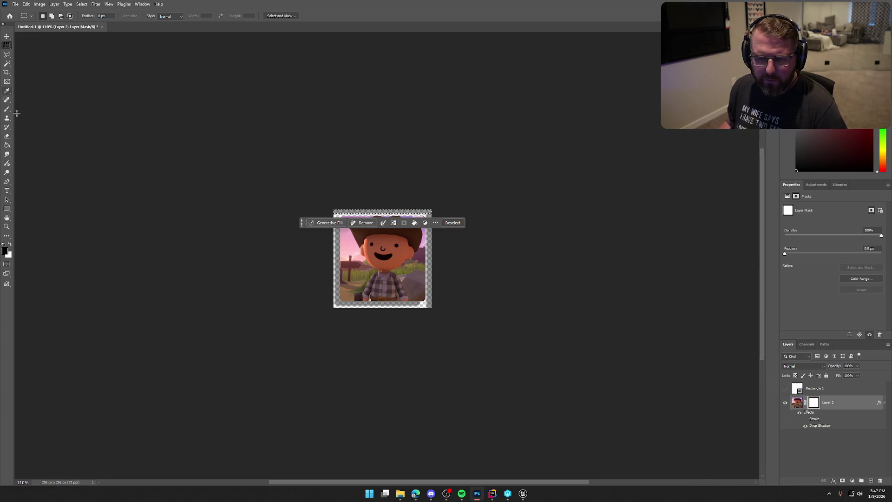
left_click(7, 145)
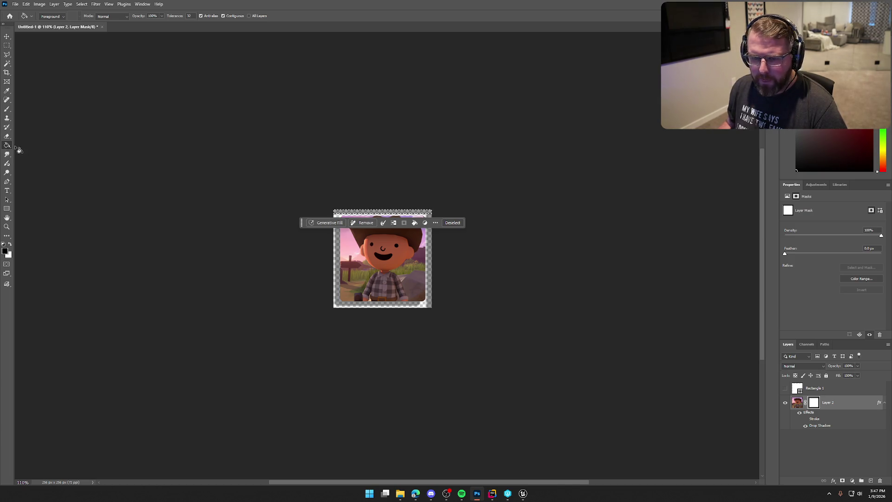
left_click(453, 223)
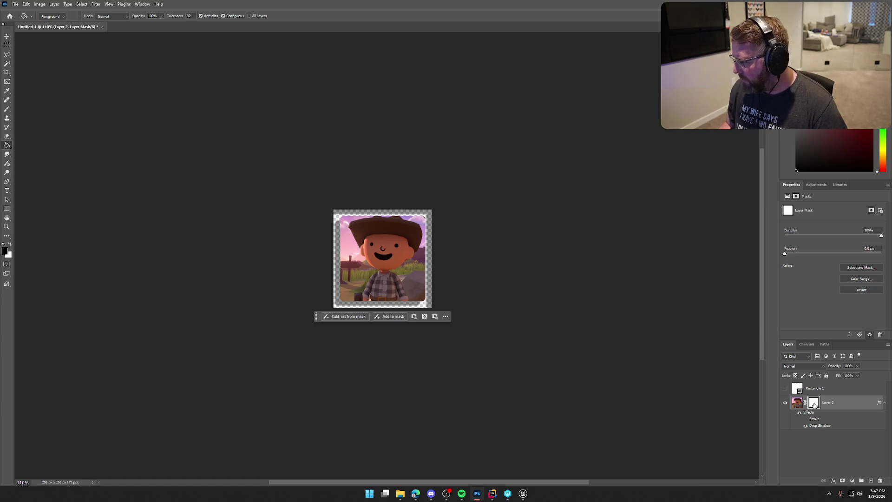
- Open and cancel Select and Mask, then re-target Layer 2's mask with the Brush tool
double_click(814, 405)
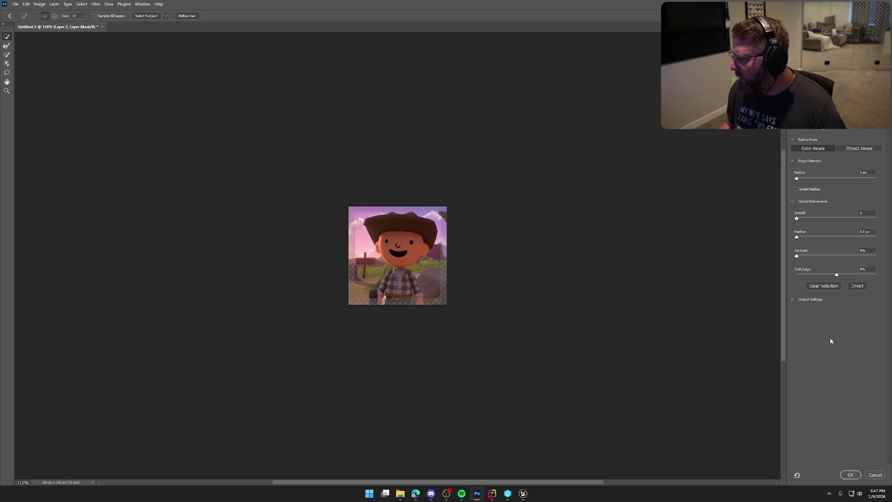
left_click(875, 474)
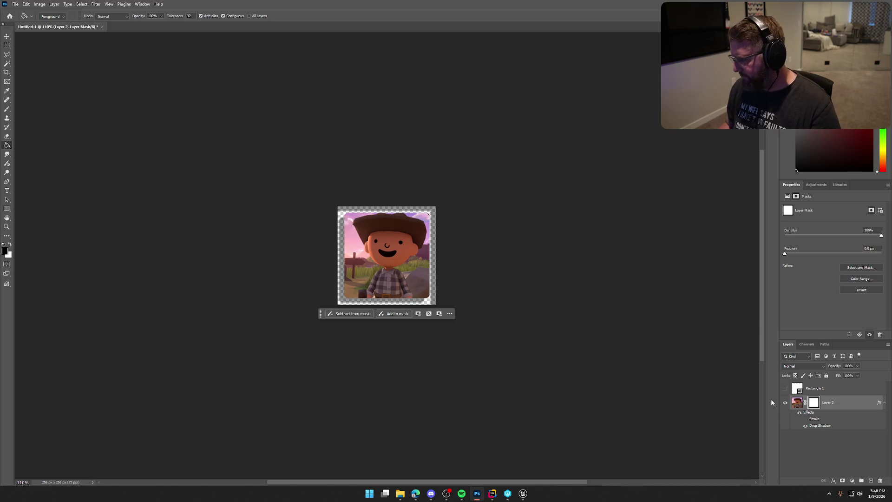
left_click(815, 420)
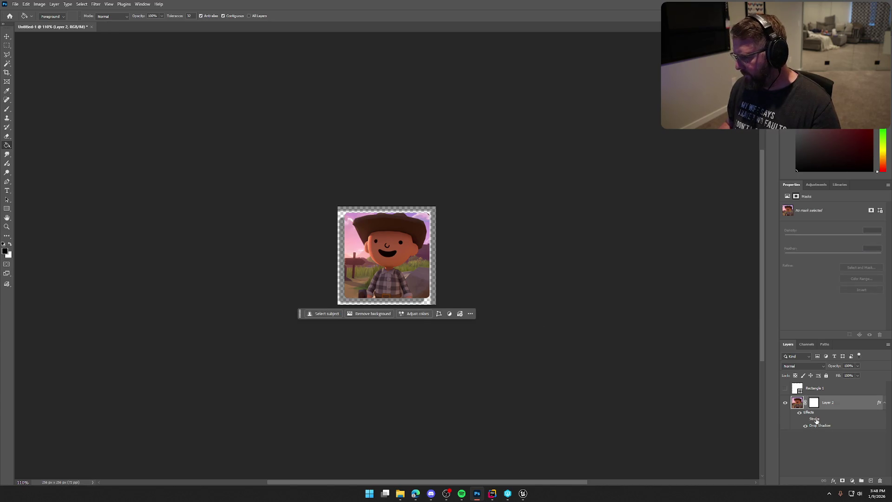
left_click(817, 408)
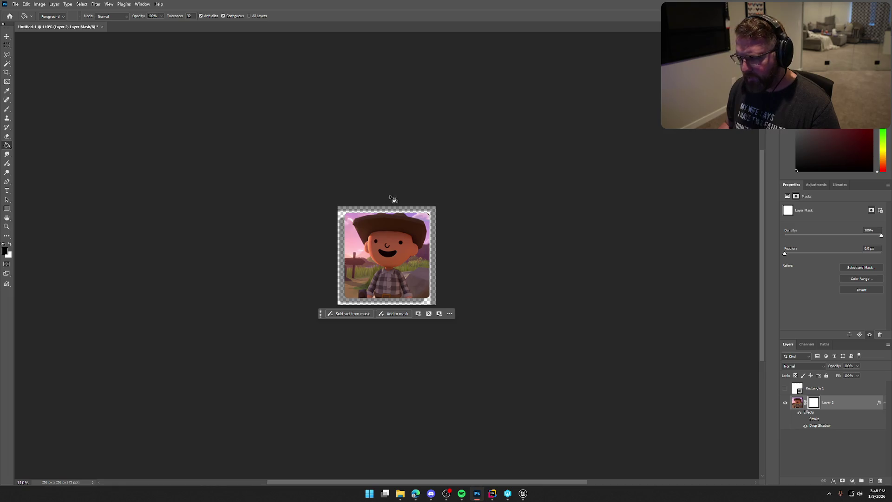
left_click(6, 109)
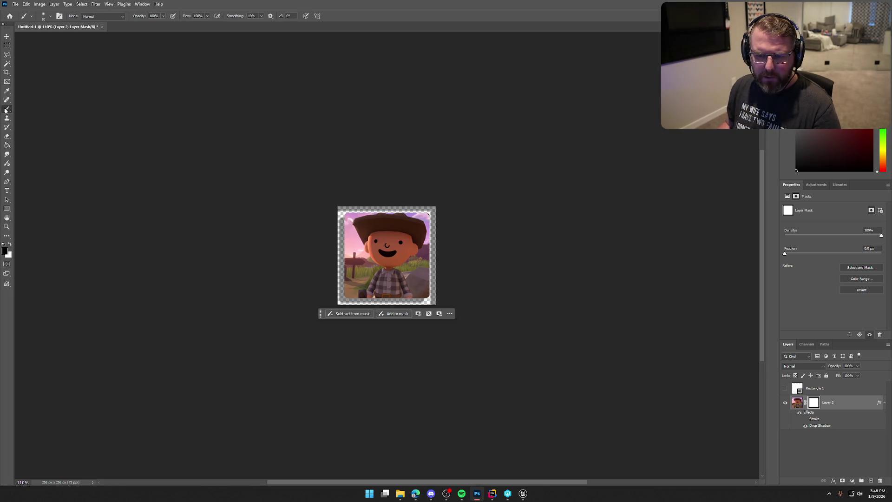
- With a 45 px brush, paint out the portrait's top edge and right edge on the mask
key("bracketright")
key("bracketright")
key("bracketright")
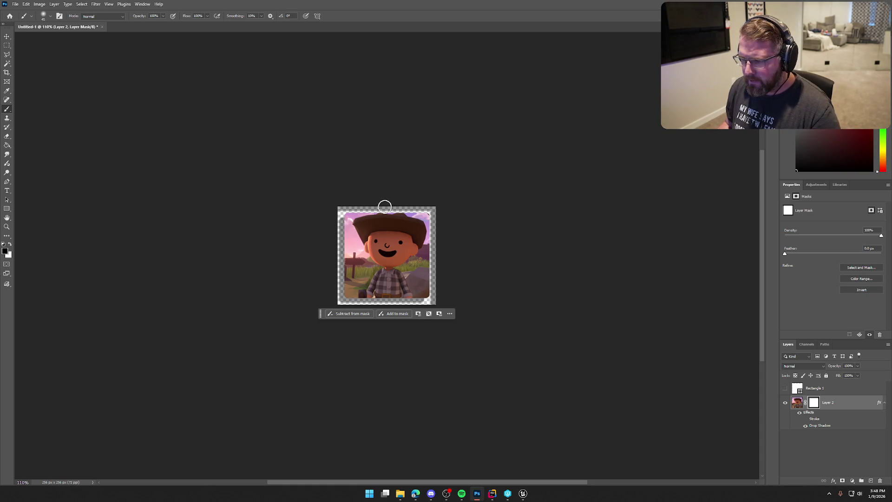
left_click(437, 203, "shift")
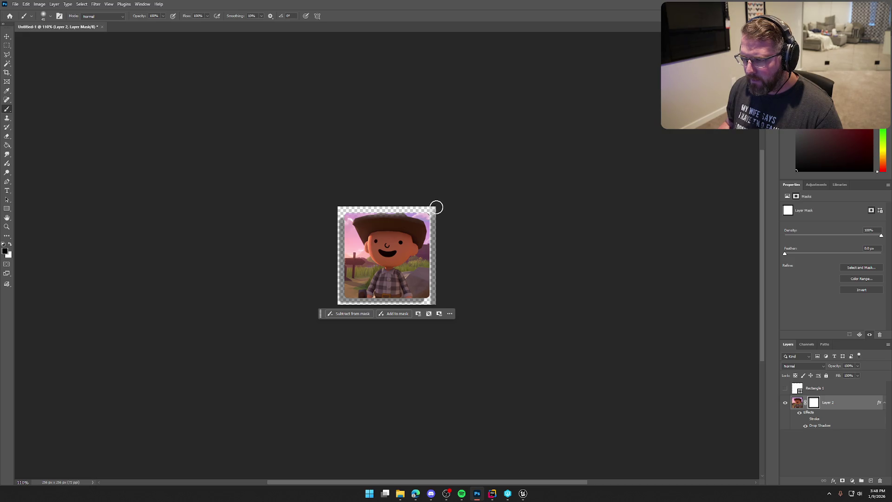
left_click_drag(320, 316, 221, 154)
left_click(435, 310, "shift")
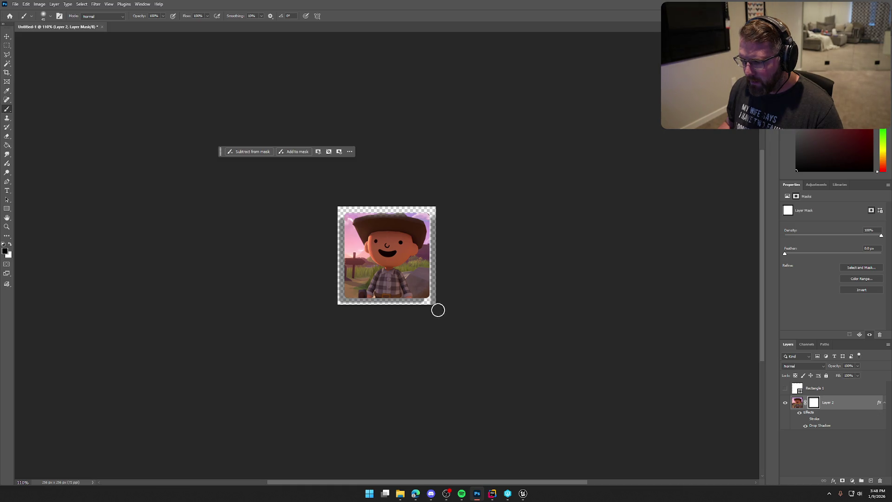
left_click(439, 212, "shift")
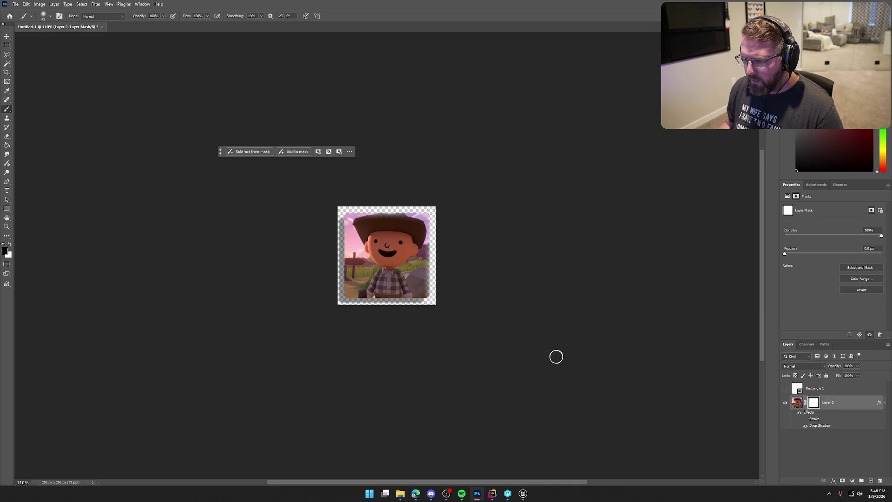
- Switch to a Hard Round brush and paint out the dark shadow strip on the right edge
left_click(50, 16)
left_click(42, 125)
left_click(458, 309)
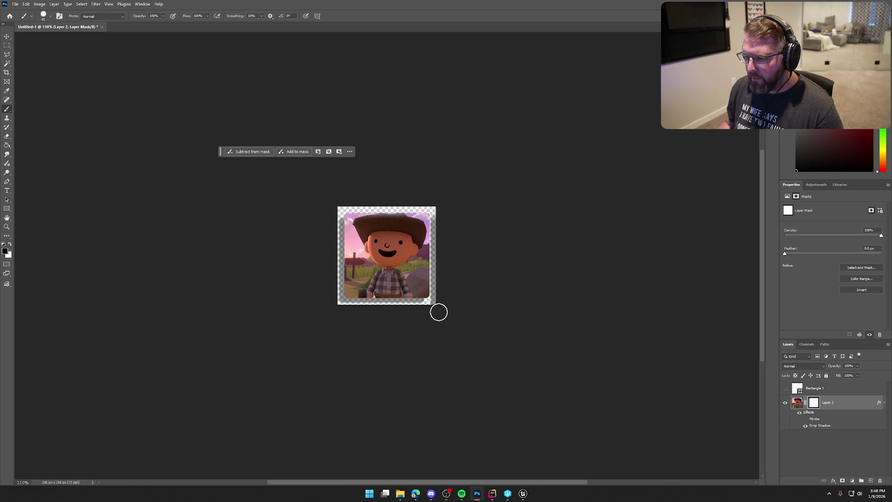
left_click(438, 211, "shift")
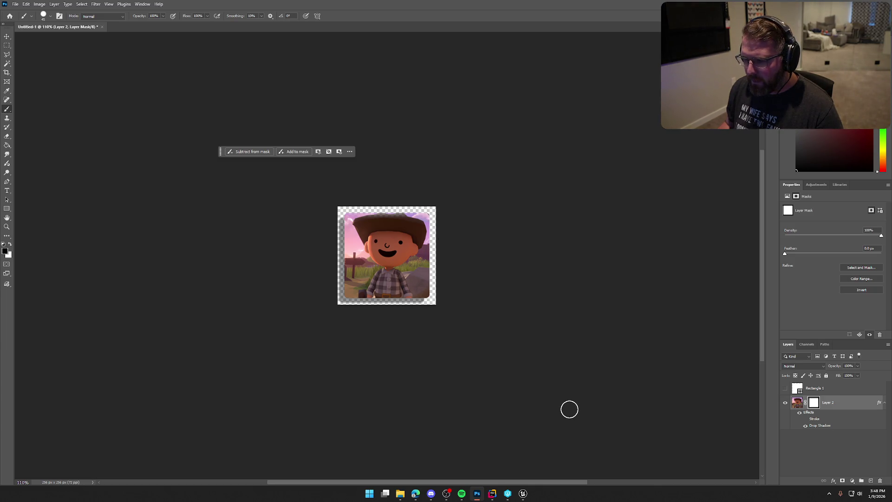
double_click(836, 404)
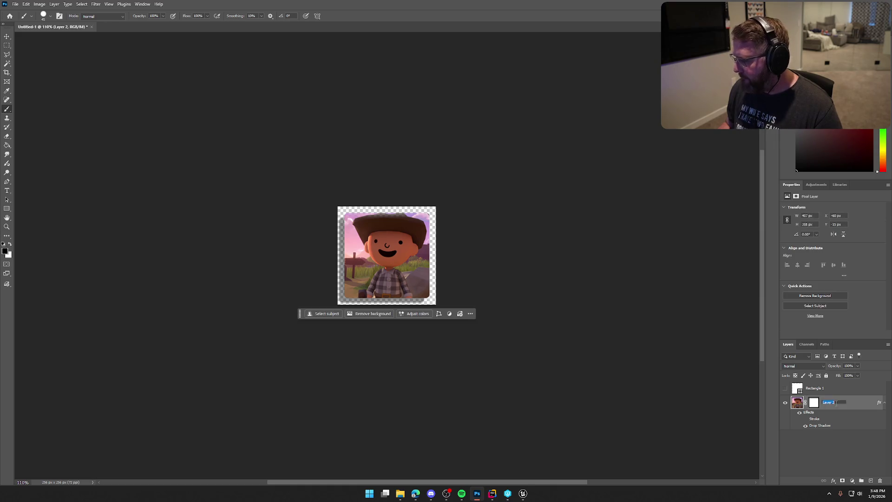
- Set Layer 2's Drop Shadow distance to 7 px
double_click(856, 403)
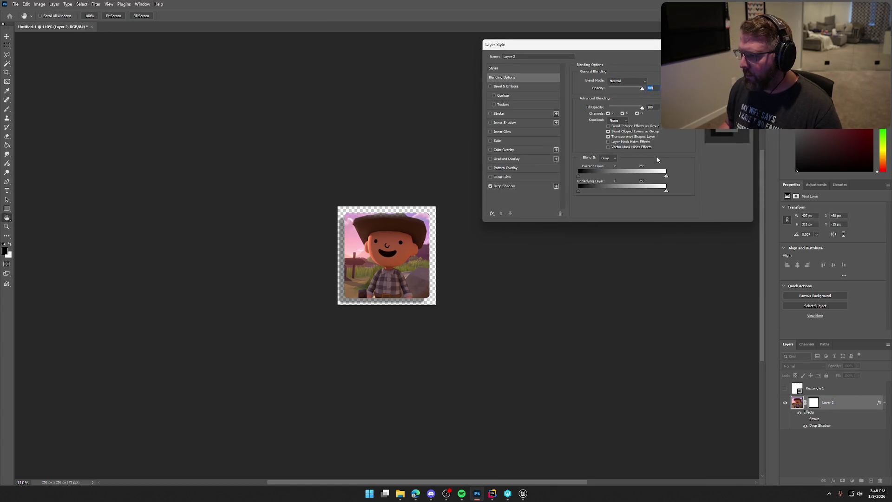
left_click(533, 187)
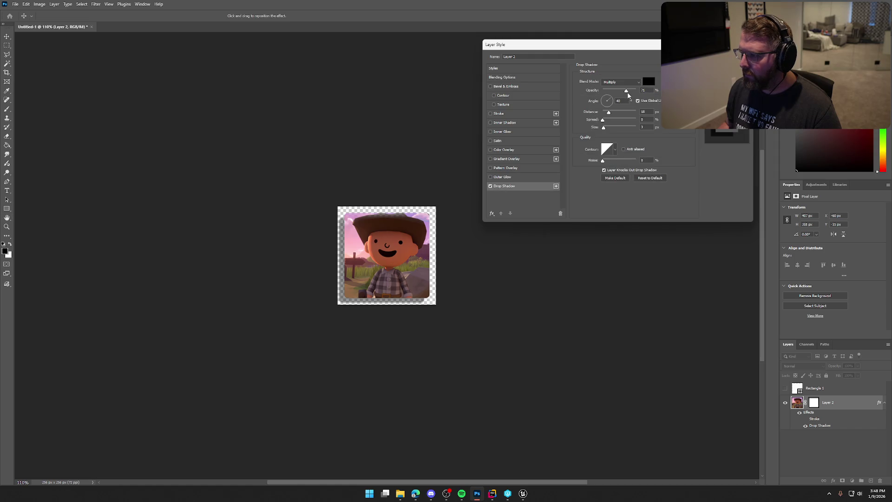
left_click_drag(608, 115, 606, 116)
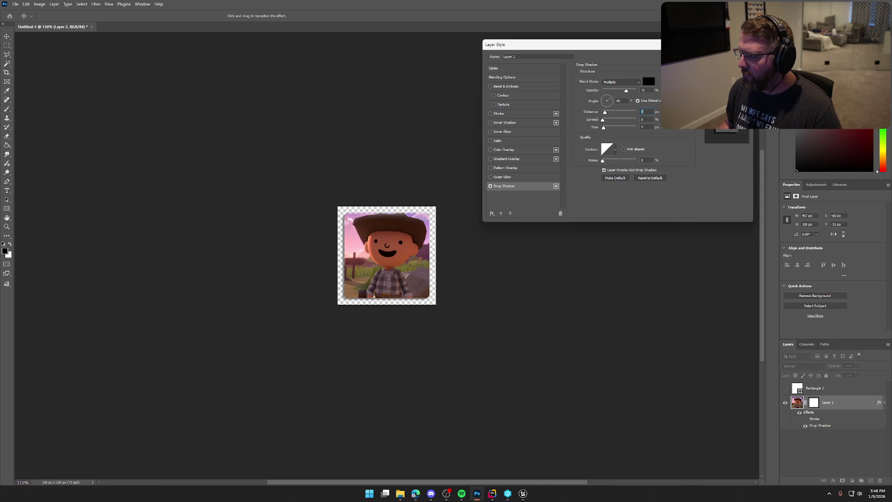
key("Return")
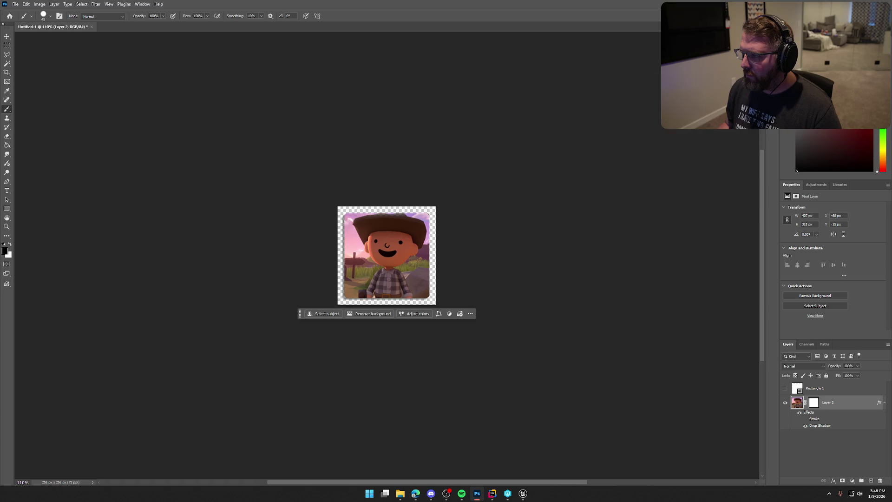
- Try Stroke, Inner Shadow and Inner Glow on Layer 2, then turn them off
double_click(850, 404)
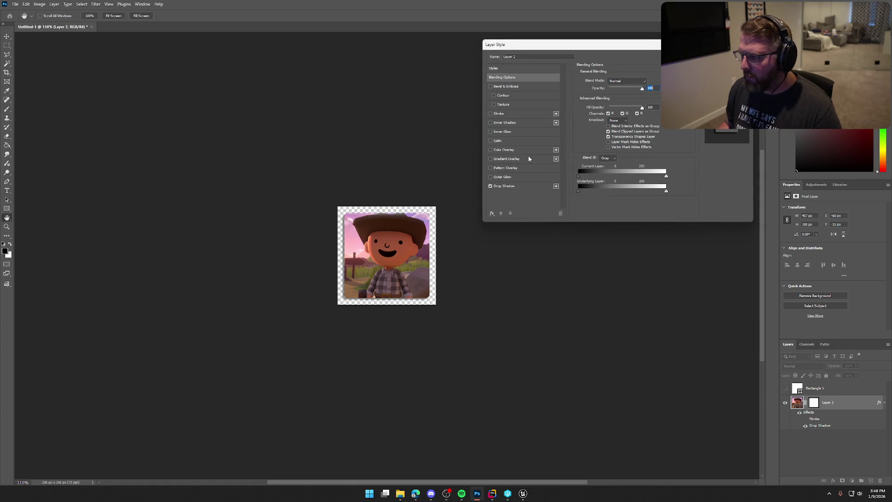
left_click(490, 113)
left_click(490, 114)
left_click(490, 122)
left_click(491, 123)
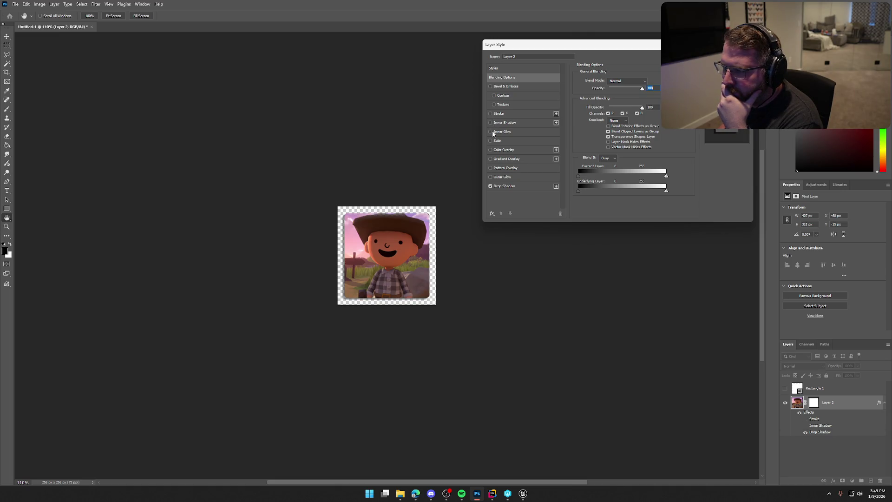
left_click(490, 132)
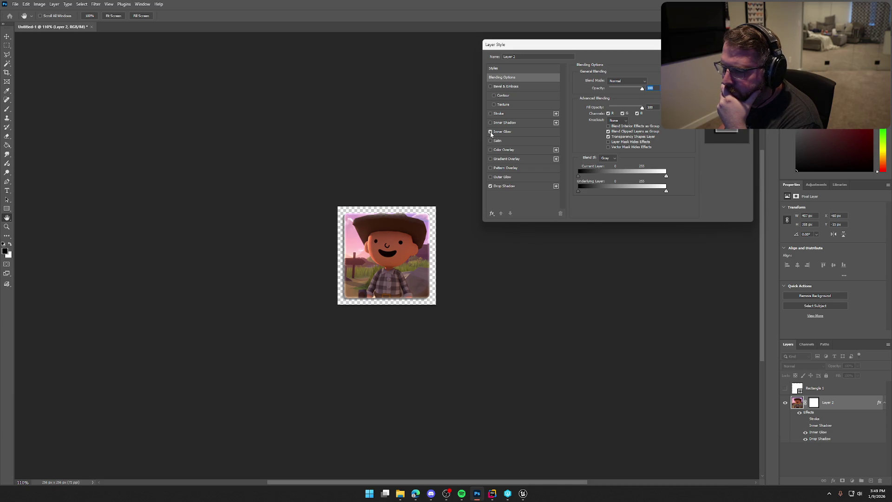
left_click(490, 132)
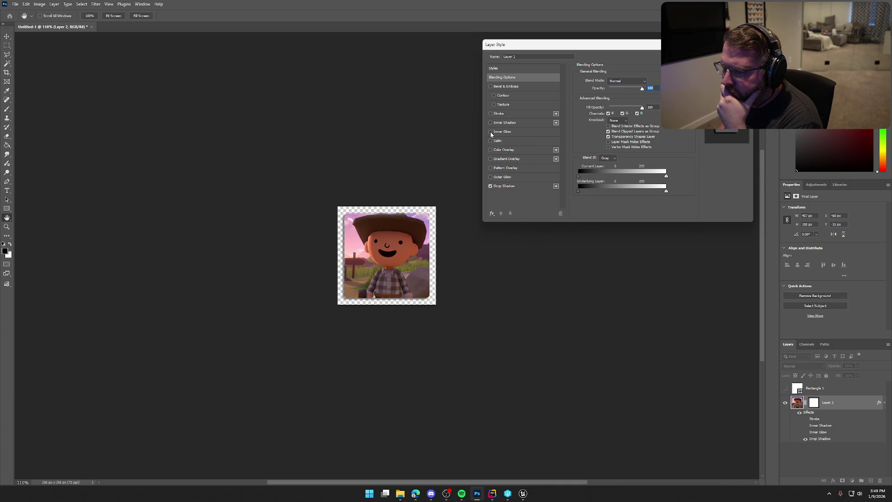
- Preview Color Overlay and Outer Glow, then enable Bevel & Emboss and apply the styles
left_click(491, 150)
left_click(490, 150)
left_click(490, 177)
left_click(491, 177)
left_click(491, 86)
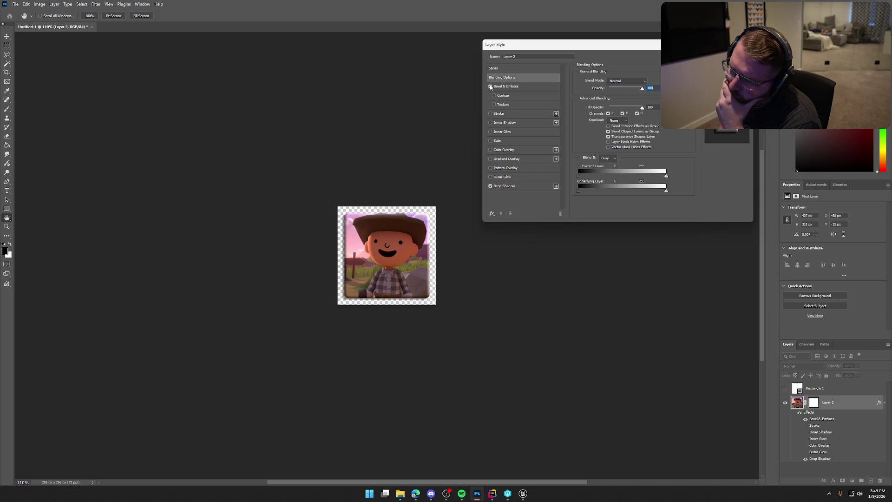
left_click(490, 86)
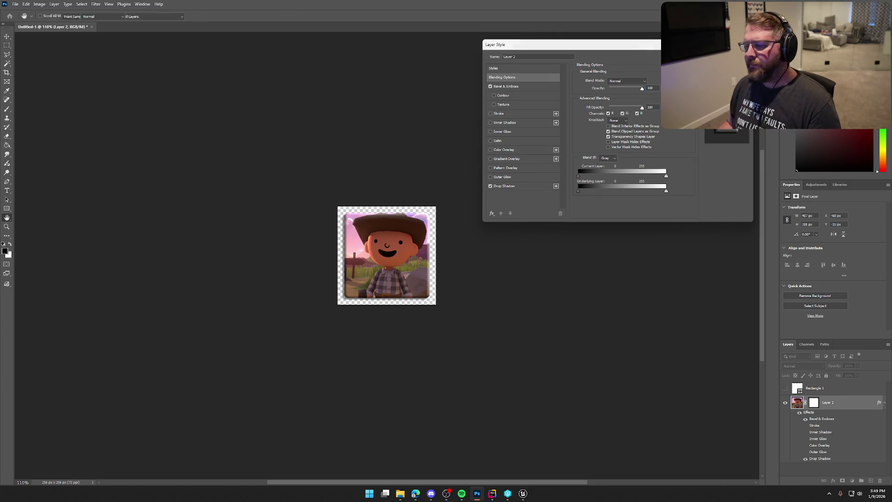
left_click(727, 65)
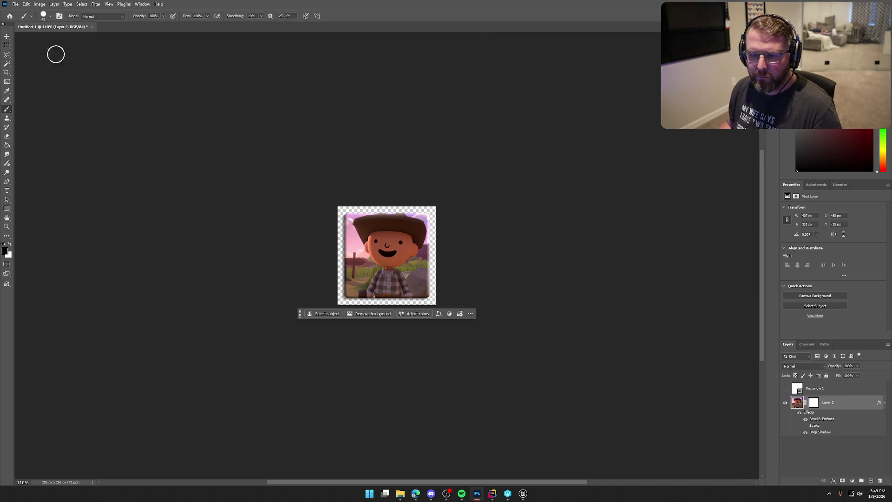
- Add and delete an empty layer, then delete the Rectangle 1 layer
left_click(870, 481)
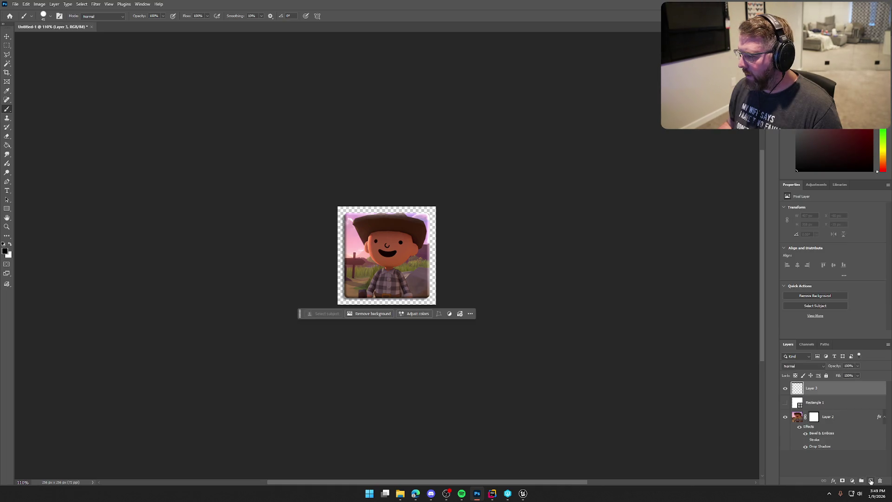
left_click_drag(825, 390, 835, 459)
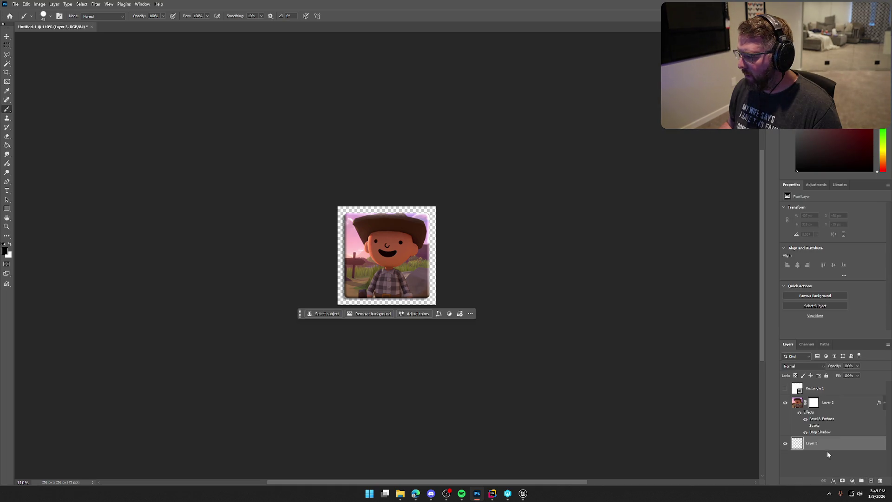
key("Delete")
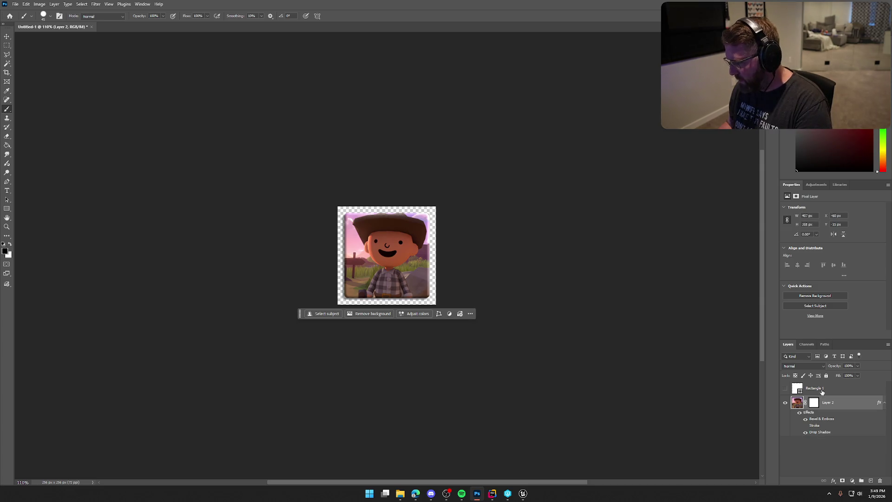
left_click(824, 392)
key("Delete")
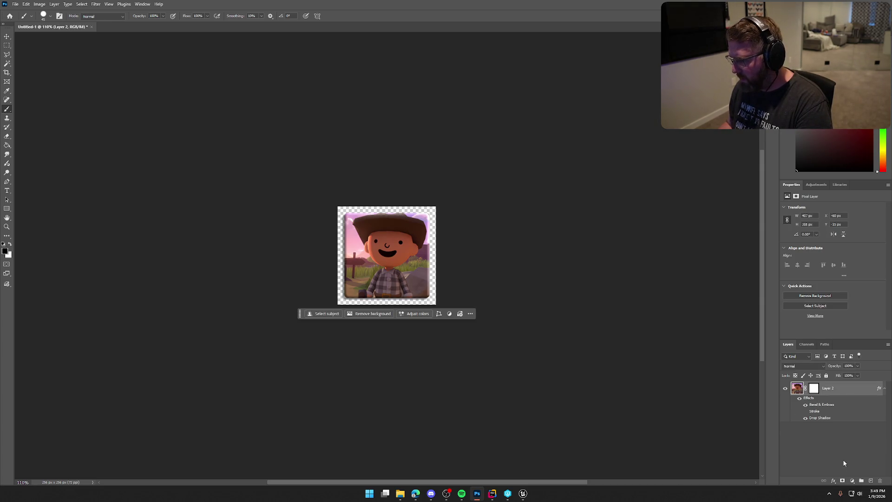
- Undo a vector mask, add a black Solid Color fill below the portrait, then delete it
left_click(842, 482, "ctrl")
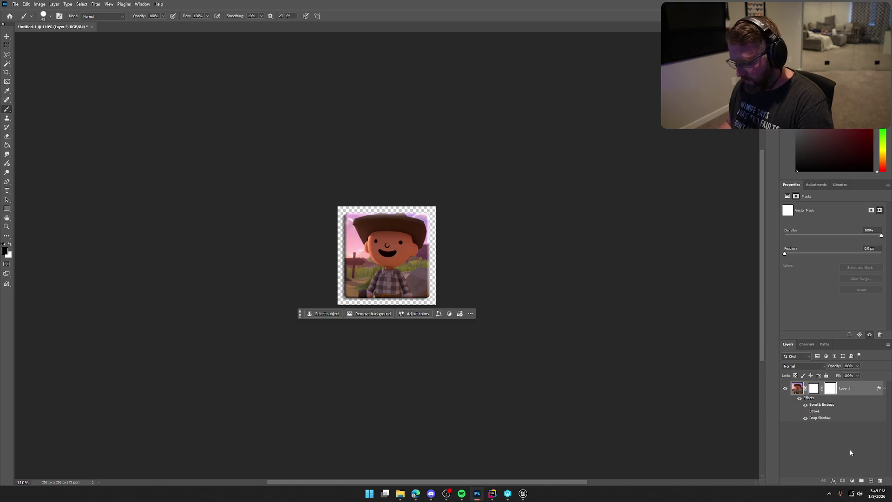
key("ctrl+z")
left_click(852, 481)
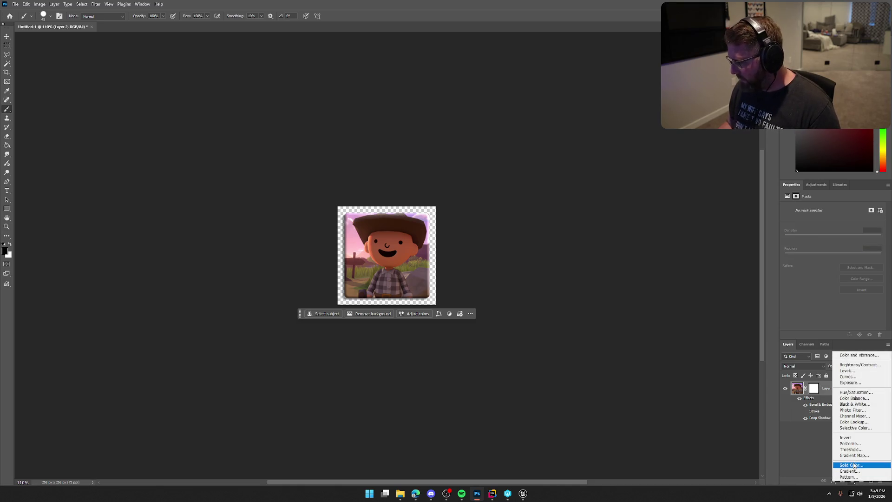
left_click(852, 466)
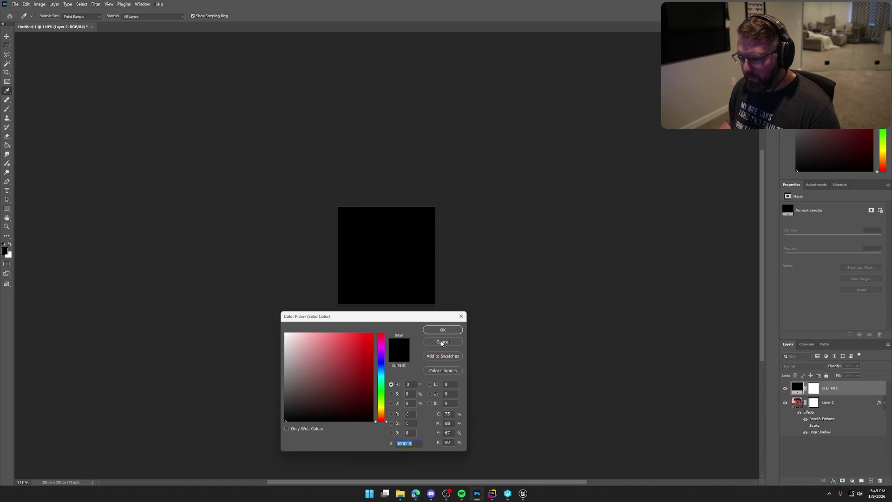
key("Return")
left_click_drag(853, 395, 855, 454)
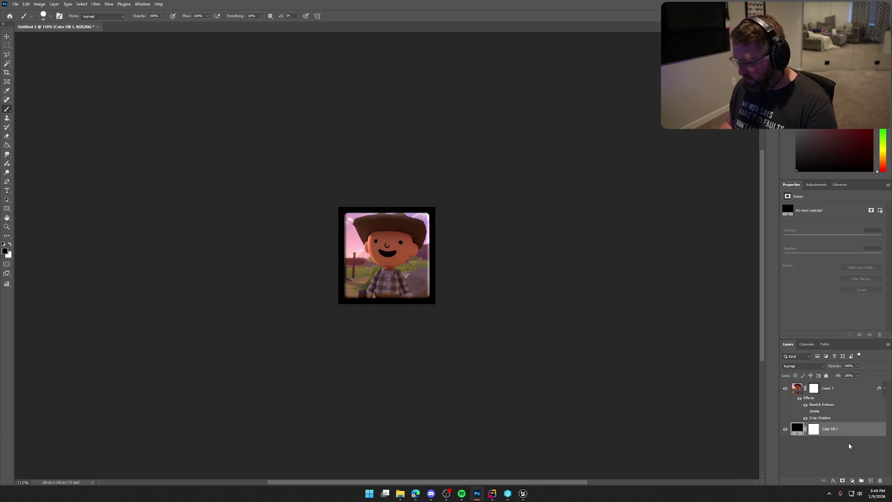
key("Delete")
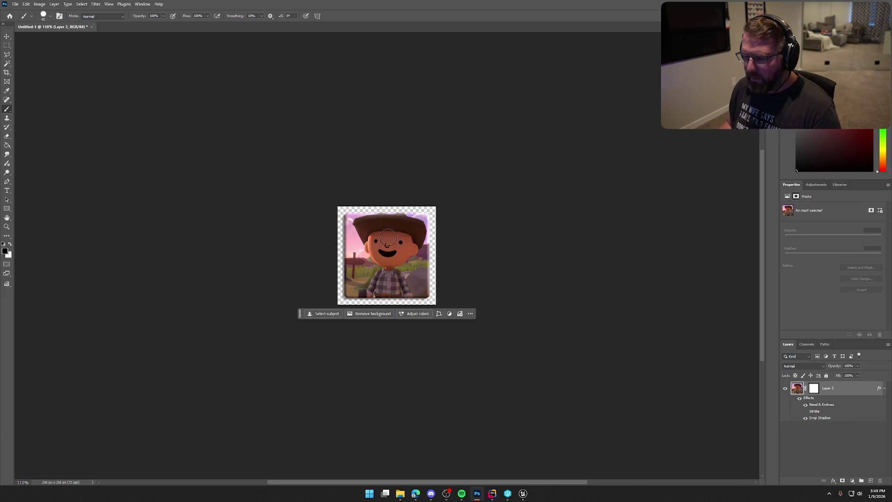
- Export the transparent icon as a PNG from the File menu
left_click(15, 5)
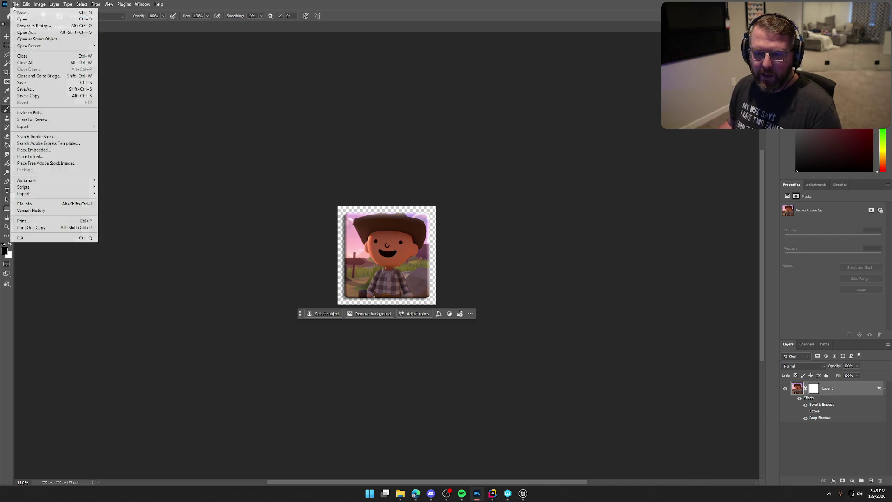
mouse_move(46, 127)
left_click(134, 127)
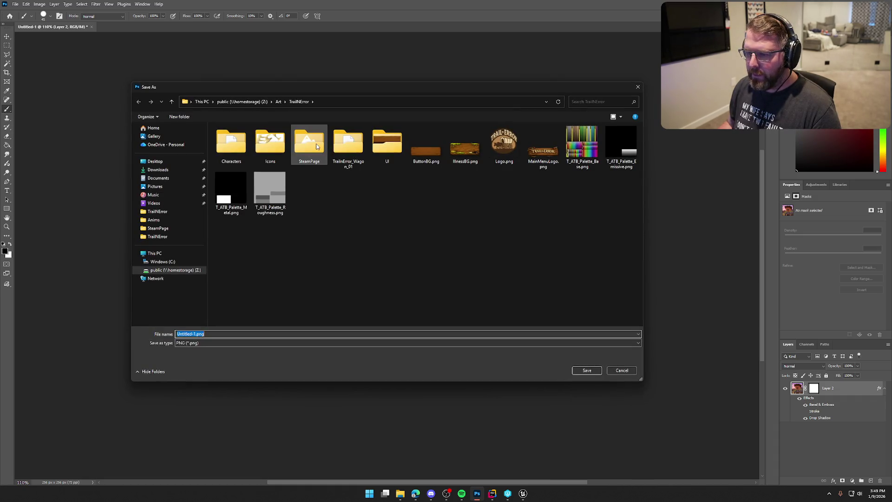
- Save the PNG as ShortcutIcon.png in the SteamPage folder, replacing the existing file
double_click(314, 145)
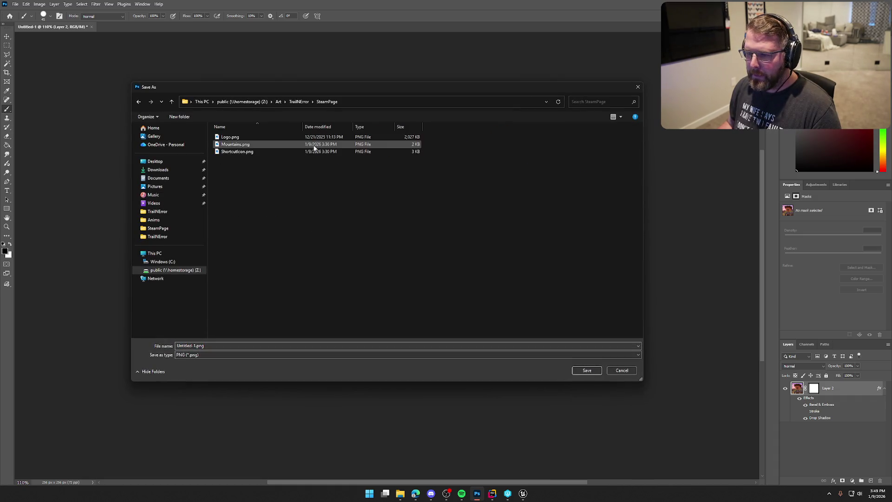
left_click(283, 152)
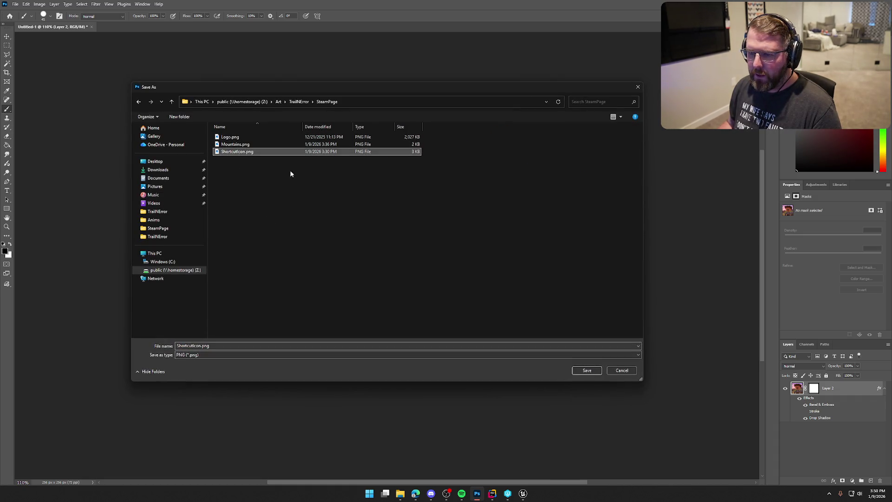
left_click(587, 371)
left_click(464, 247)
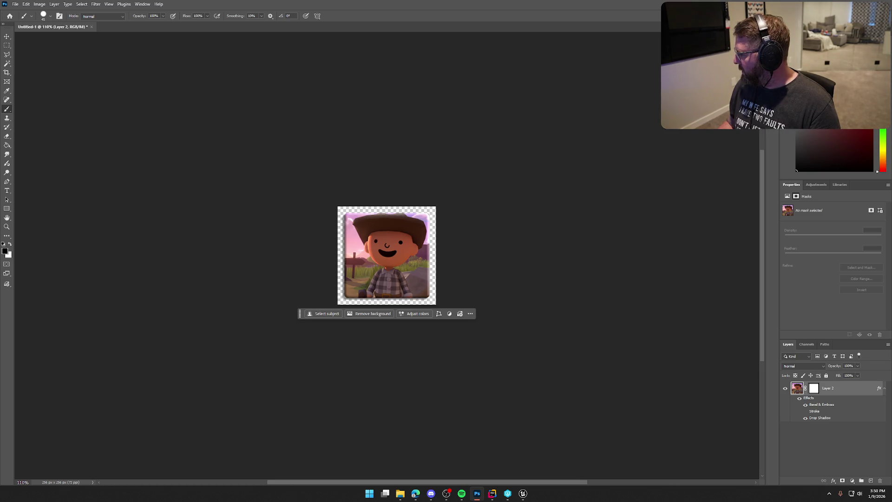
- Switch through Spotify and Edge to File Explorer to find steam_capsule_header.psd
key("alt+Tab")
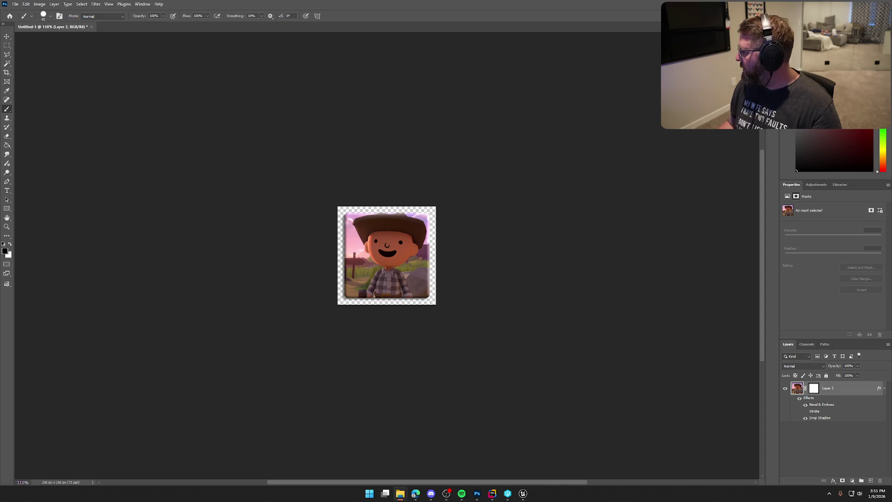
left_click(461, 494)
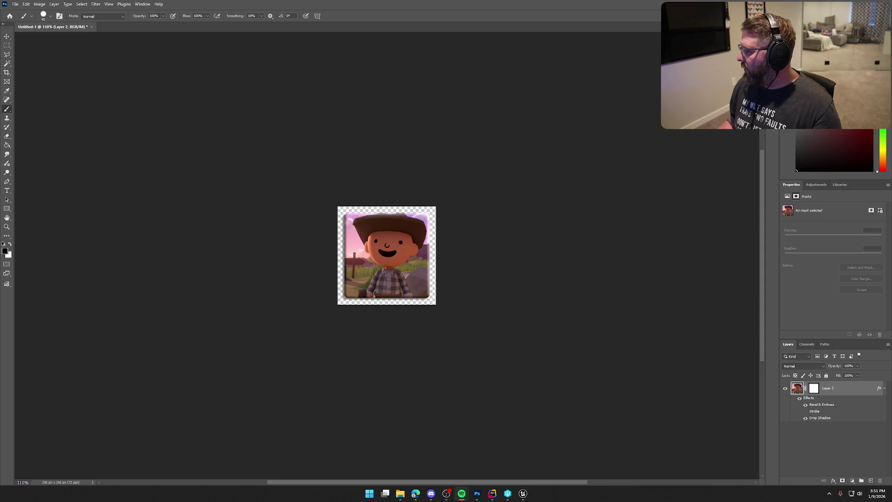
left_click(415, 494)
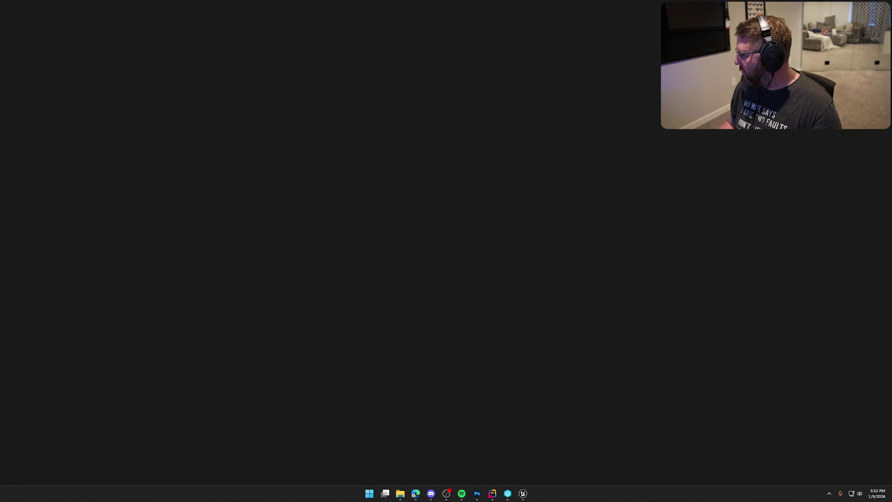
left_click(400, 494)
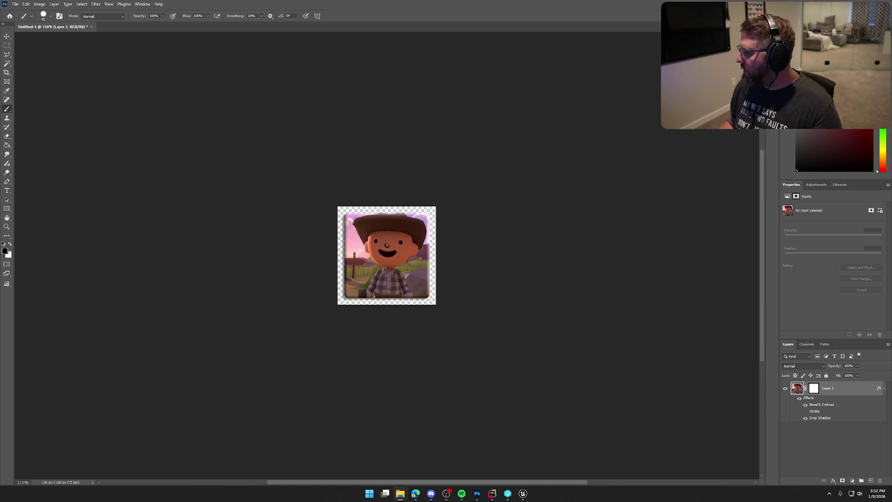
- Dismiss the locked-layer error, toggle the Template TURN OFF layer, and show and select the art group
left_click(388, 73)
left_click(439, 178)
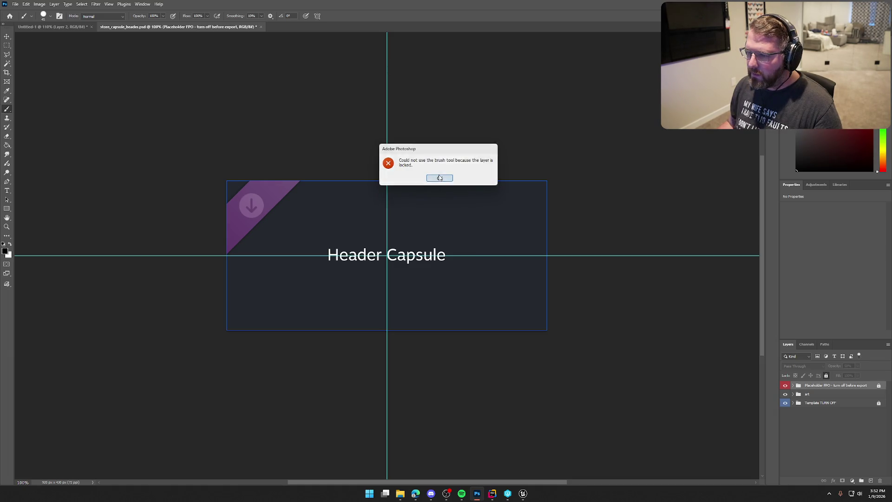
left_click(8, 46)
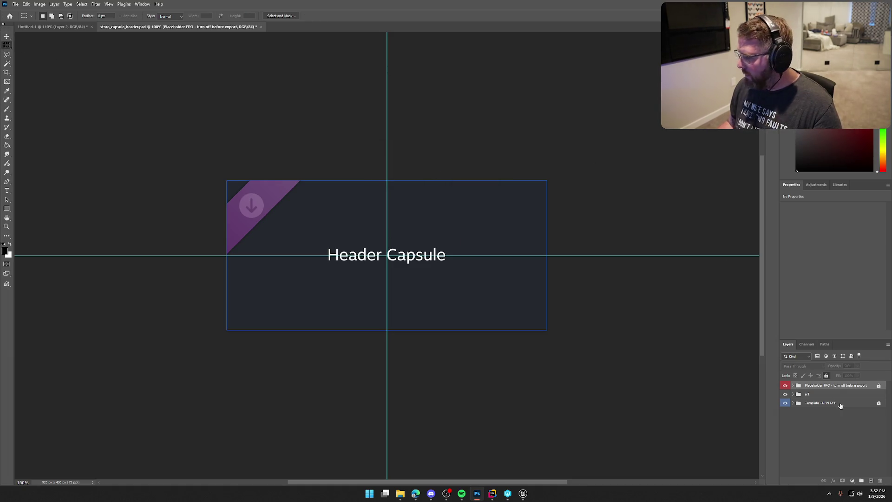
left_click(823, 404)
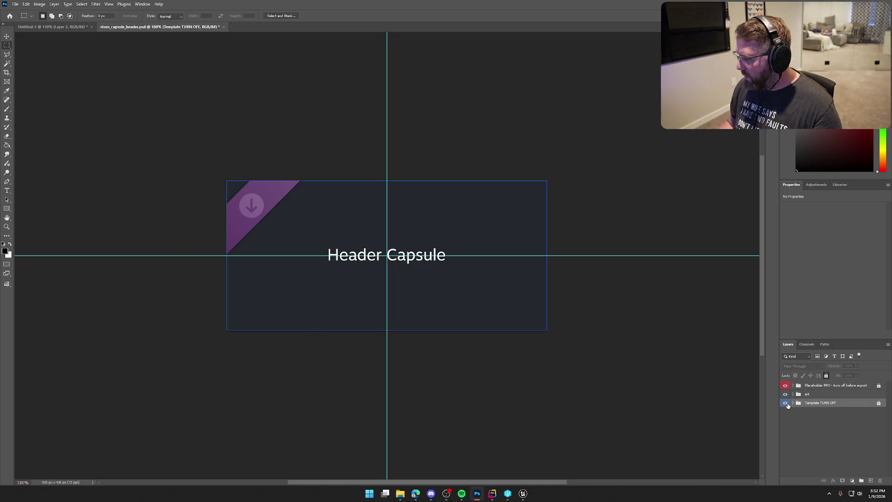
left_click(786, 404)
left_click(785, 403)
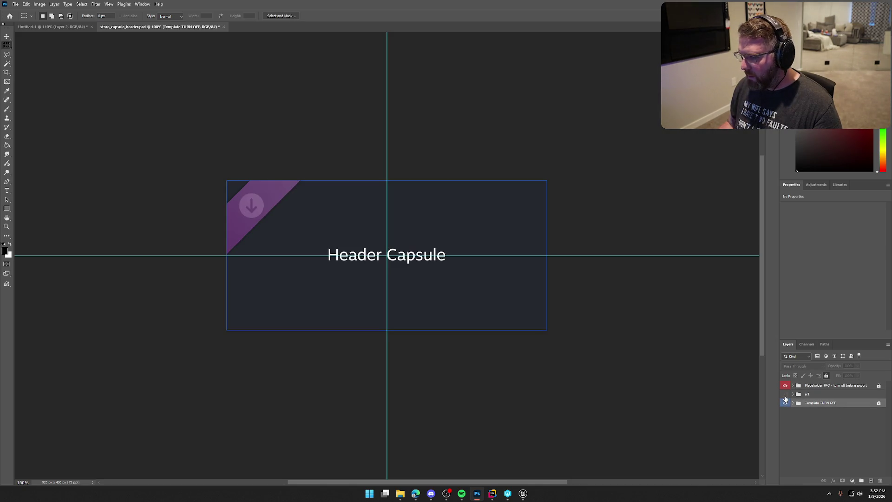
left_click(785, 394)
left_click(799, 394)
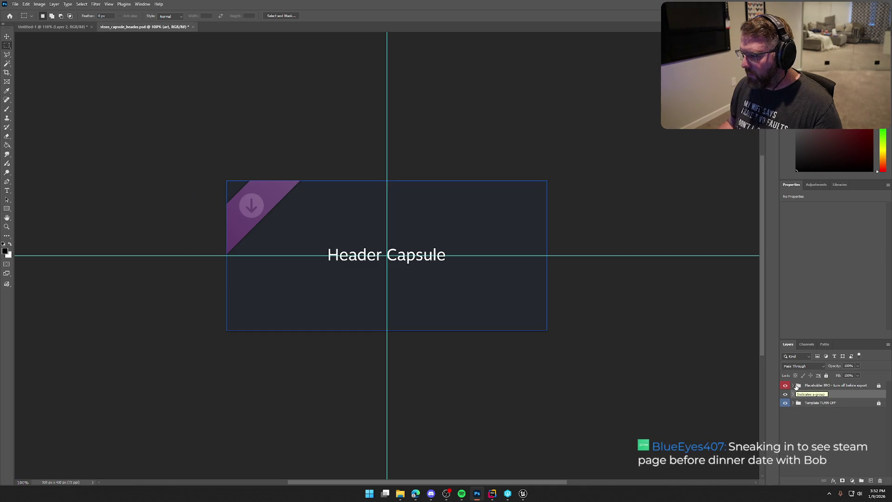
- Hide the purple placeholder corner ribbon group after checking its contents
left_click(785, 386)
left_click(785, 386)
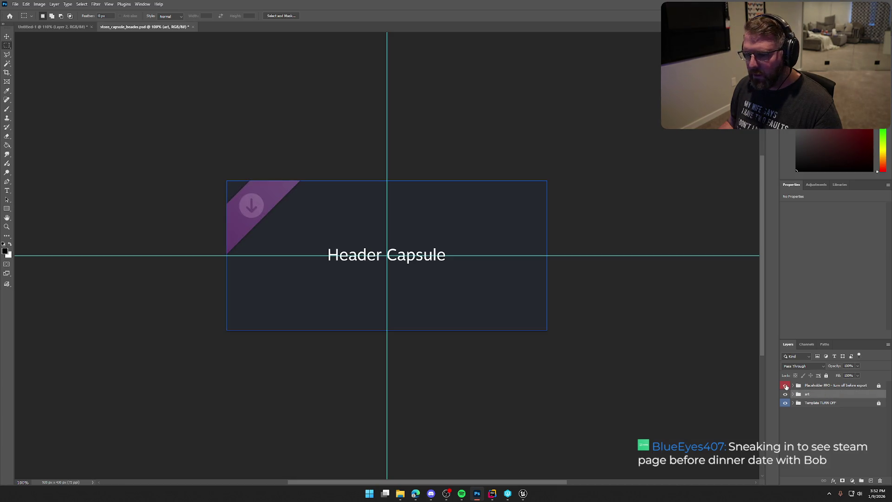
left_click(793, 386)
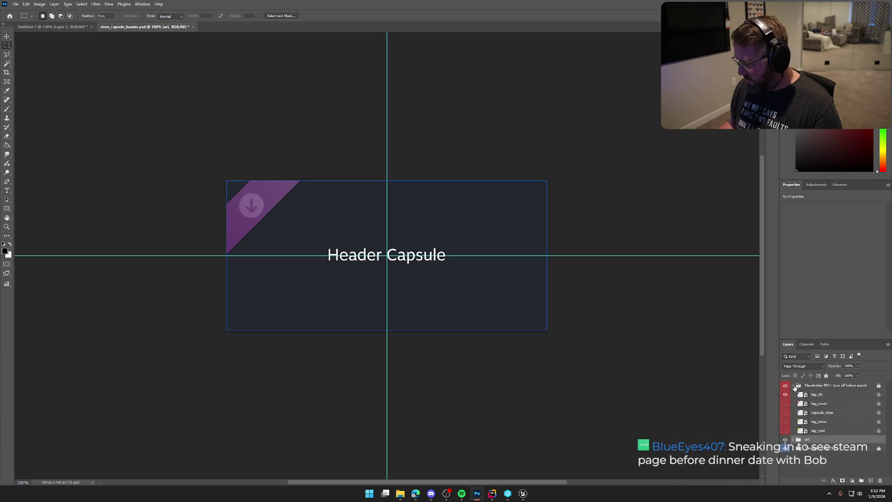
left_click(793, 385)
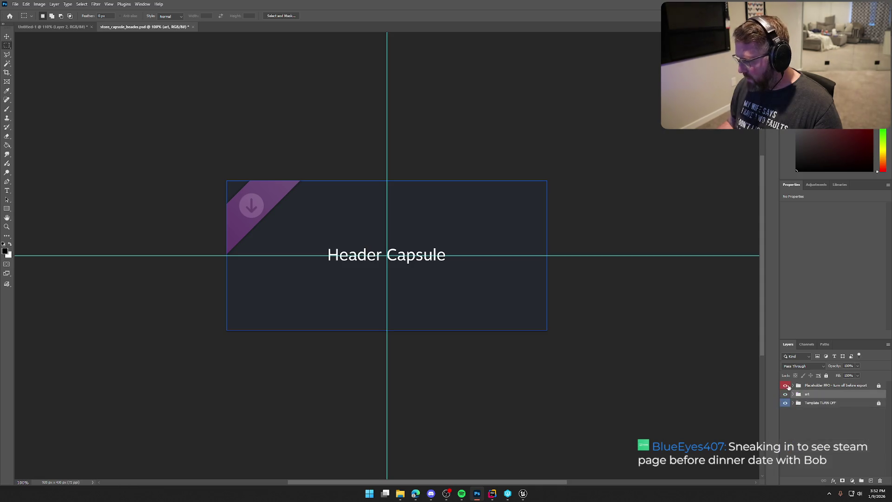
left_click(785, 385)
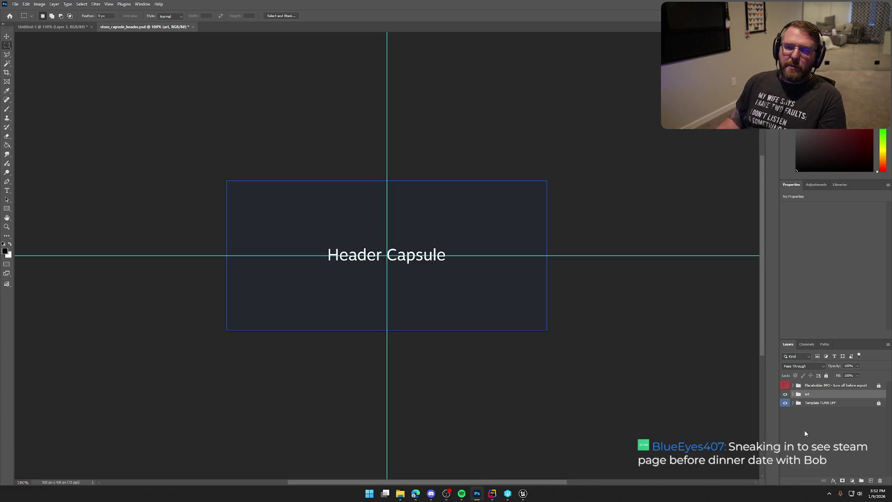
- Remove the vertical centre guide and delete the art group
left_click(387, 88, "ctrl")
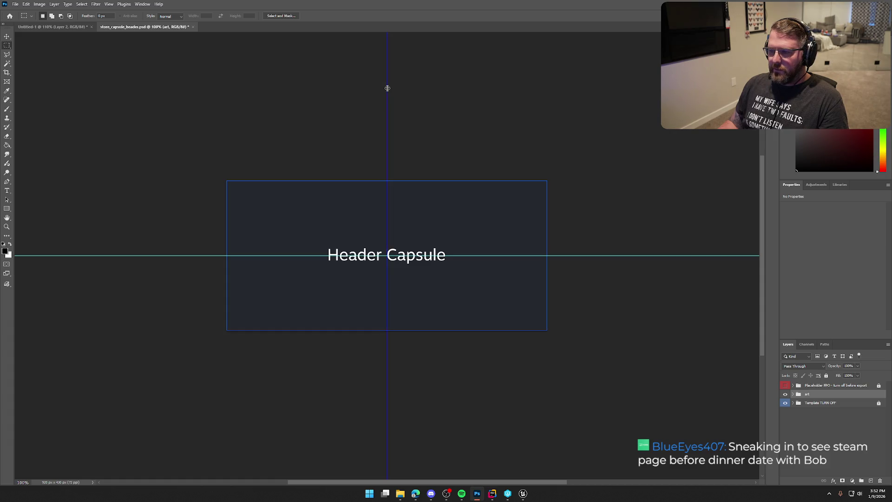
double_click(387, 107)
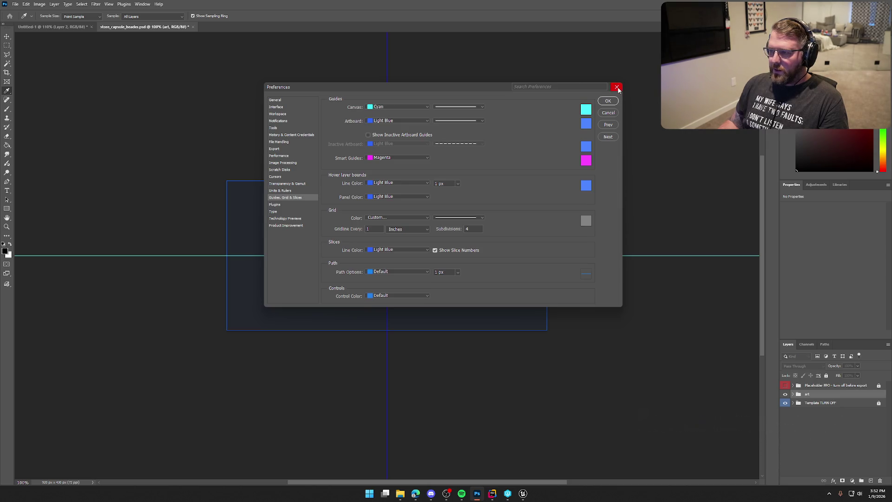
left_click(617, 87)
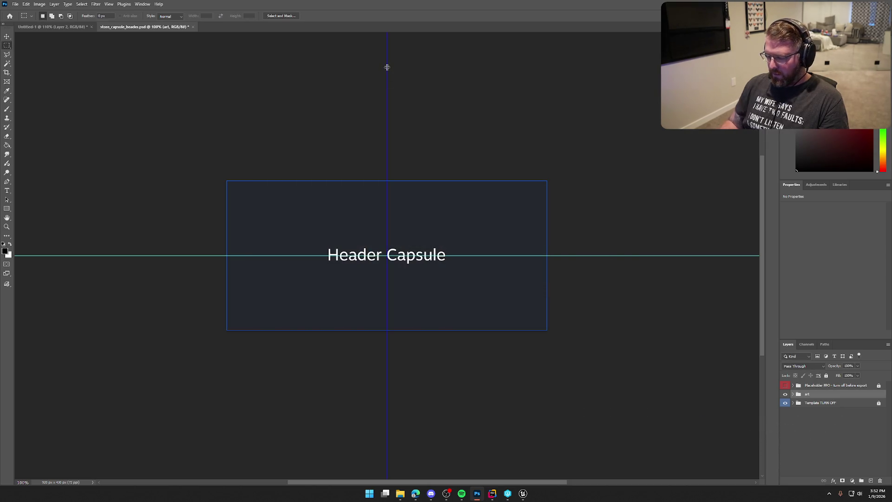
left_click_drag(386, 67, 368, 76)
key("Delete")
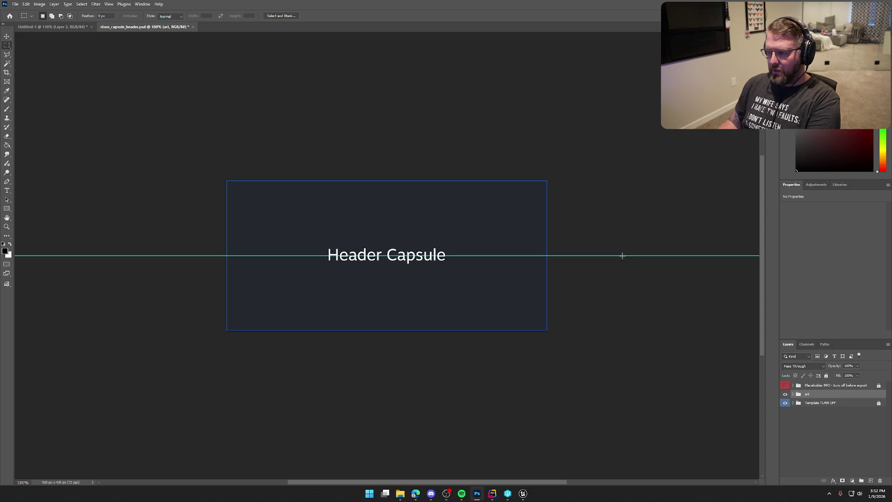
key("Delete")
- Dismiss the no-pixels-selected warning, reposition the horizontal guide, and hide all guides
left_click_drag(623, 255, 629, 263)
key("Delete")
key("Return")
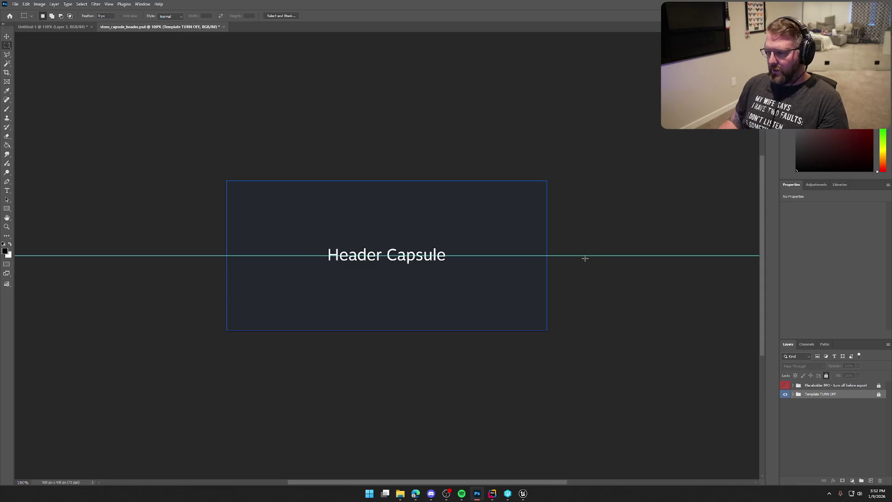
mouse_move(587, 255)
left_mouse_down()
mouse_move(589, 236)
mouse_move(593, 251)
left_mouse_up()
key("ctrl+semicolon")
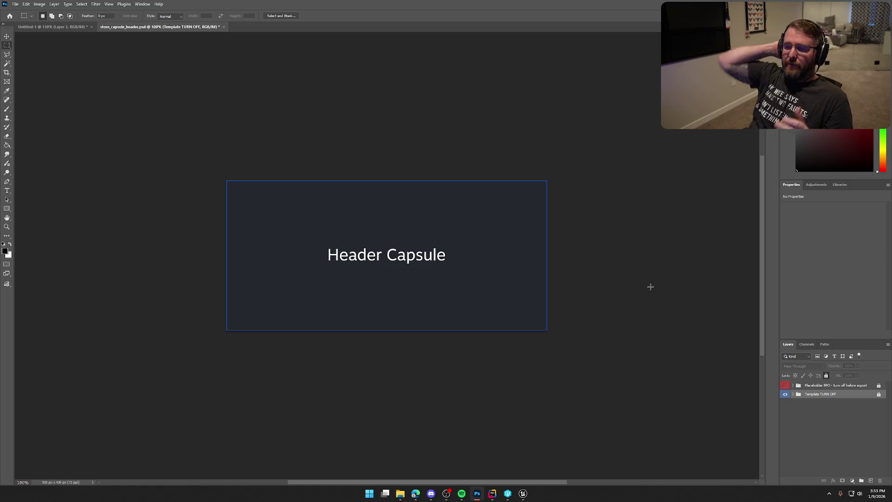
- Deselect all layers, check the template layer's visibility, and switch to Unreal Editor
left_click(793, 410)
left_click(785, 395)
left_click(784, 395)
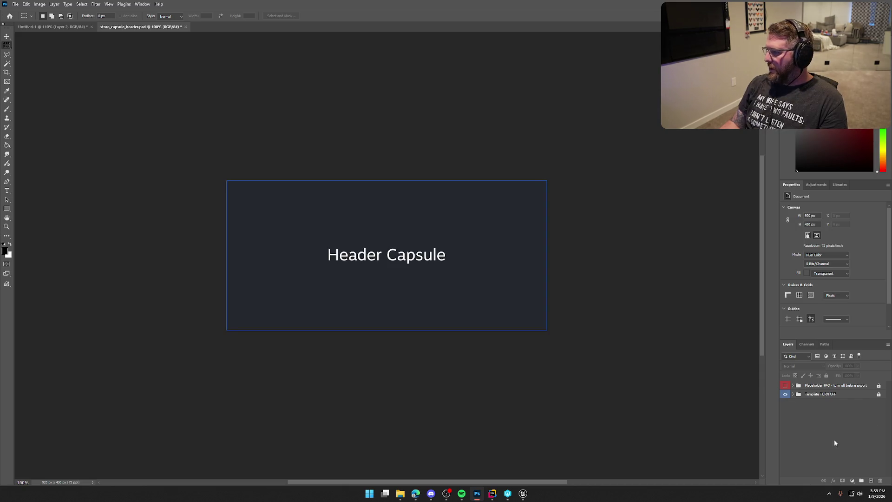
left_click(523, 494)
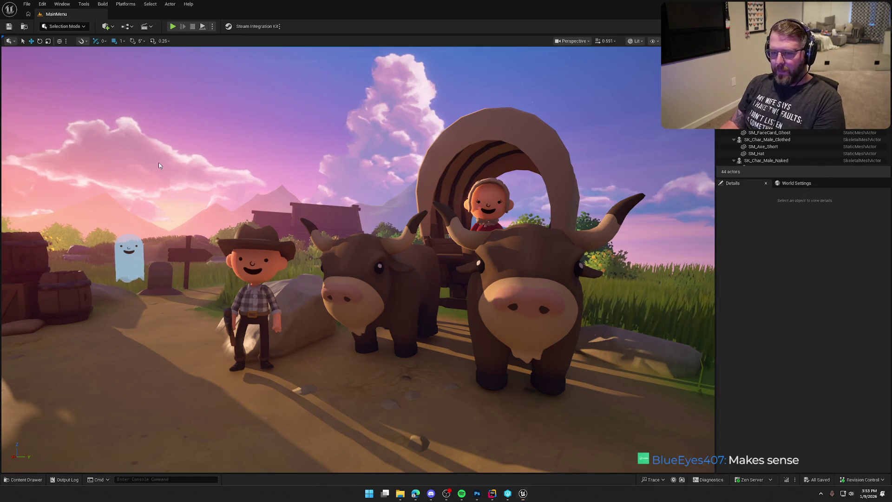
- Capture the Unreal game viewport to the clipboard with Win+Shift+S and return to Photoshop
key("super+shift+s")
left_click_drag(65, 77, 706, 422)
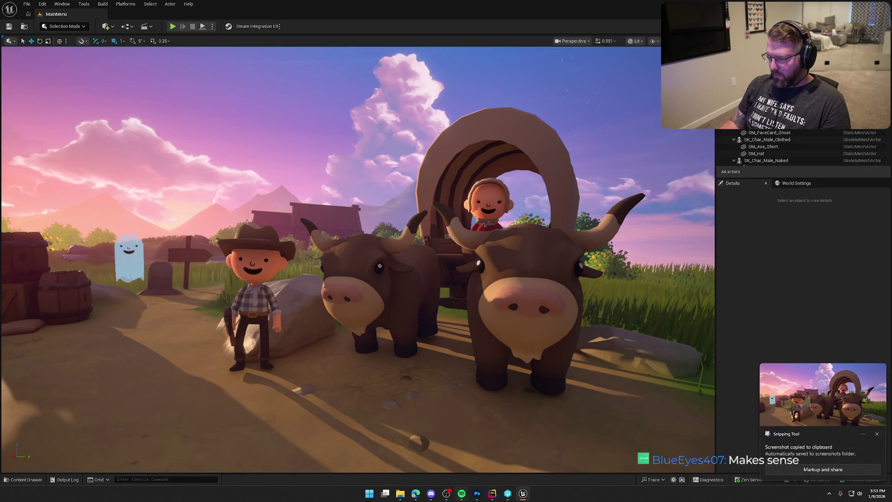
left_click(477, 493)
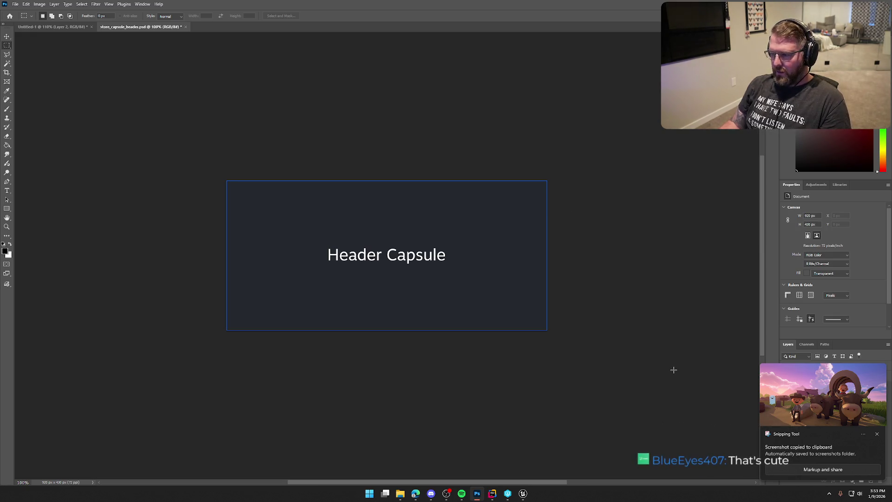
- Paste the screenshot and scale it to cover the whole header canvas
key("ctrl+v")
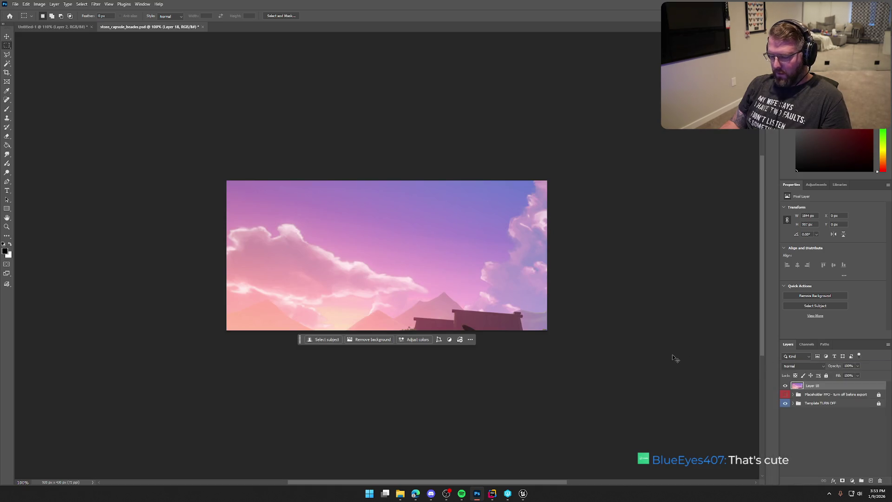
key("ctrl+t")
left_click_drag(226, 181, 400, 273)
mouse_move(589, 362)
left_mouse_down()
mouse_move(405, 282)
mouse_move(427, 263)
left_mouse_up()
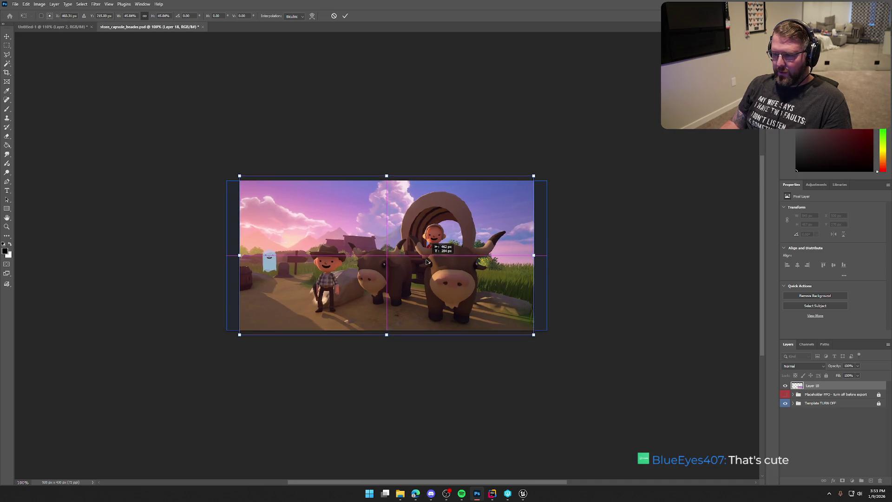
left_click_drag(534, 175, 548, 169)
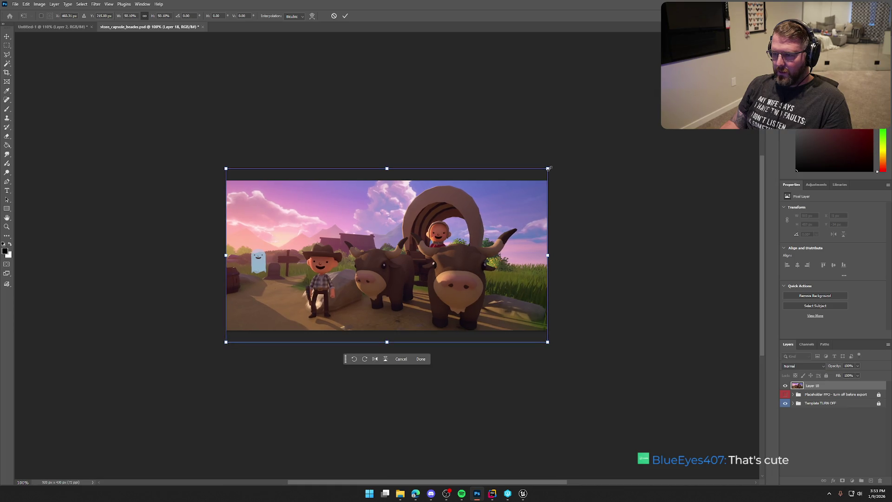
key("Return")
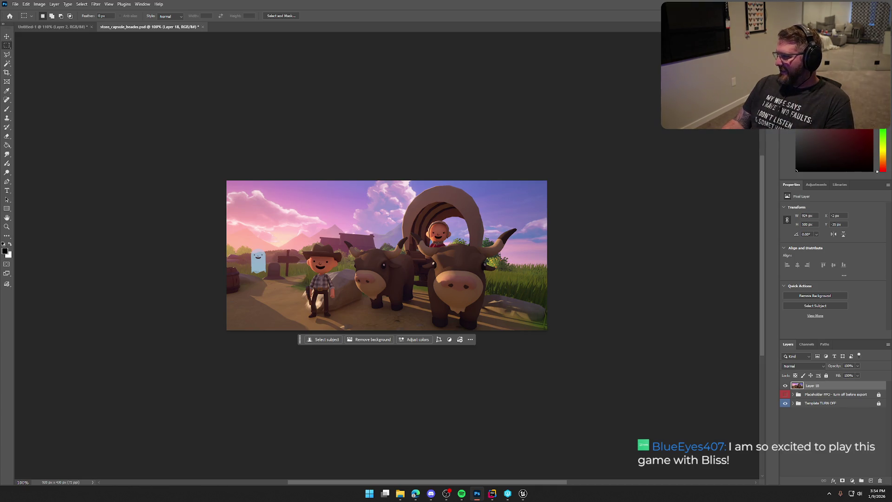
key("alt+Tab")
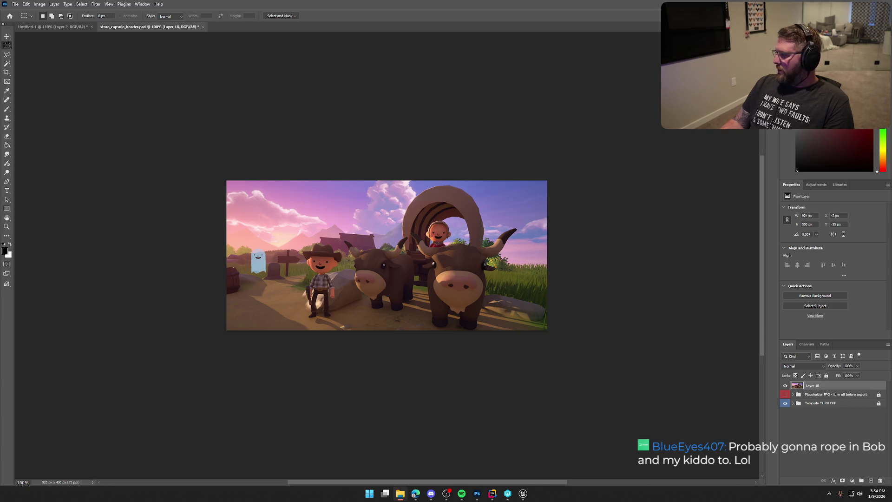
- Place MainMenuLogo.png, shrink it to about half, and move it to the upper-left corner
left_click_drag(359, 279, 356, 272)
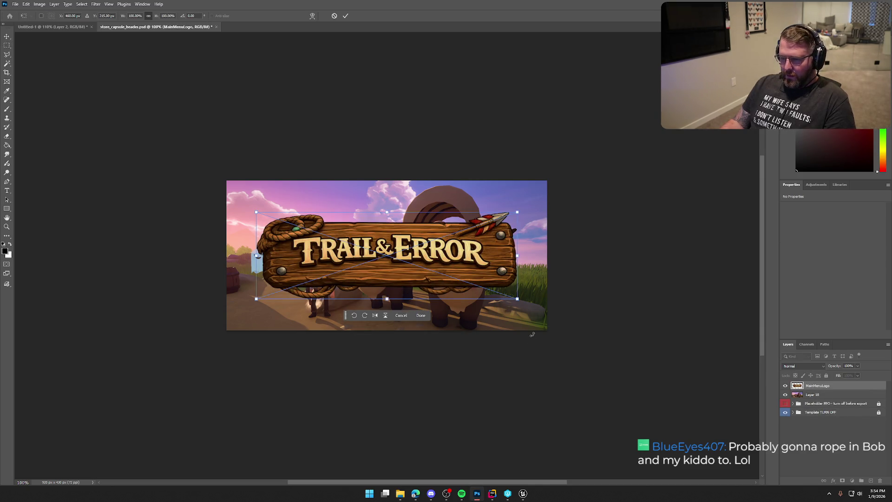
mouse_move(477, 263)
left_mouse_down()
mouse_move(473, 298)
mouse_move(486, 341)
mouse_move(481, 227)
left_mouse_up()
mouse_move(521, 263)
left_mouse_down()
mouse_move(453, 236)
mouse_move(432, 312)
mouse_move(398, 317)
mouse_move(345, 308)
mouse_move(334, 208)
mouse_move(435, 213)
left_mouse_up()
key("Return")
key("m")
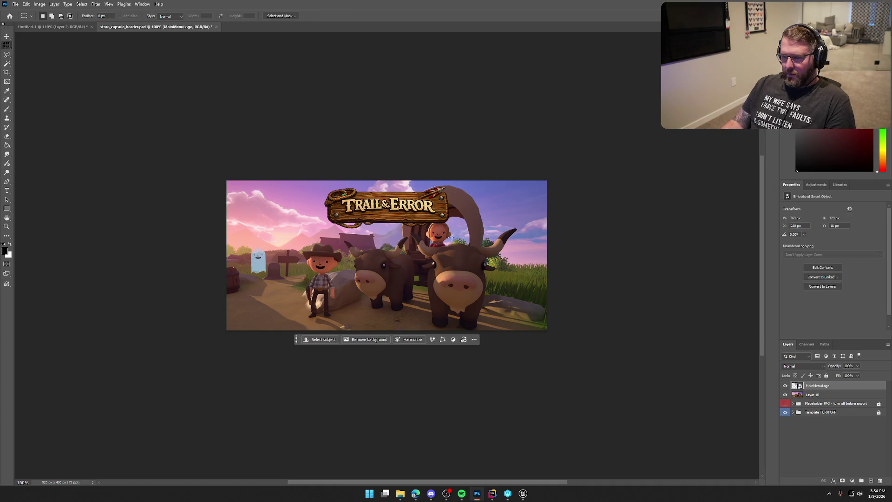
key("ctrl+t")
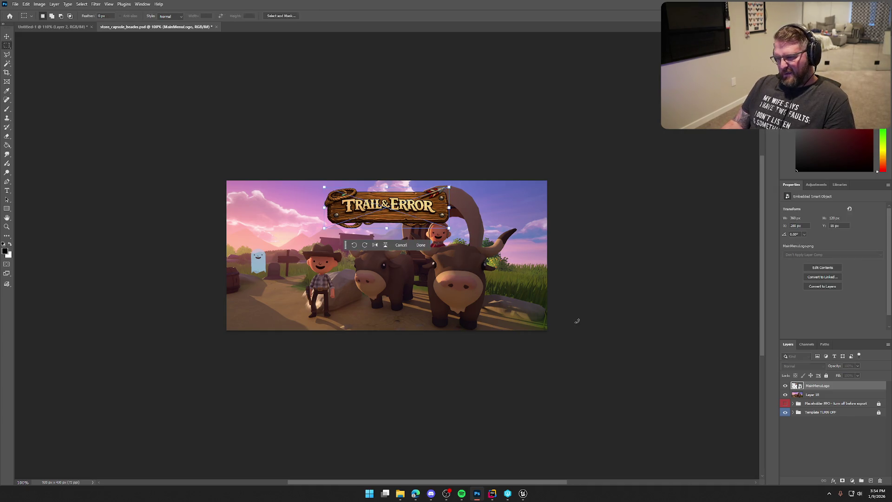
mouse_move(436, 211)
left_mouse_down()
mouse_move(457, 220)
mouse_move(525, 310)
mouse_move(426, 321)
mouse_move(437, 319)
mouse_move(345, 213)
mouse_move(341, 311)
mouse_move(424, 315)
mouse_move(498, 291)
mouse_move(525, 263)
mouse_move(531, 203)
mouse_move(433, 213)
mouse_move(415, 320)
mouse_move(330, 309)
mouse_move(342, 213)
left_mouse_up()
key("Return")
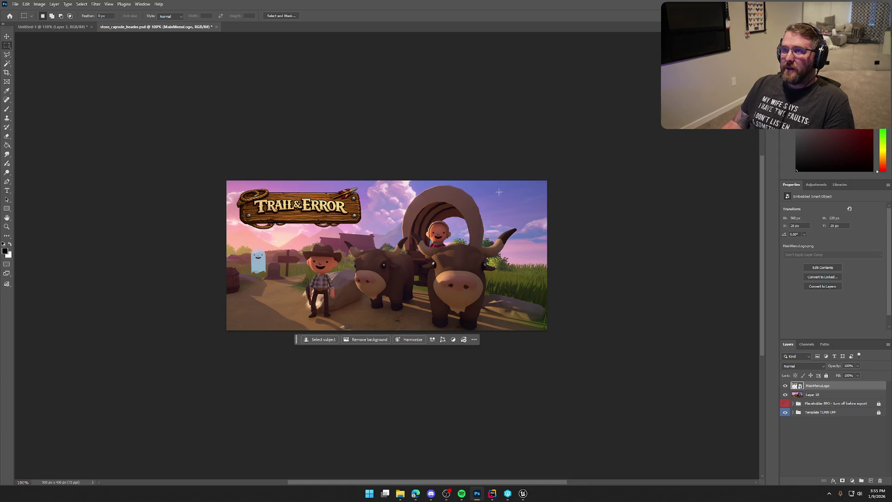
- Reselect the MainMenuLogo layer and enlarge the logo to about 71%
left_click(522, 493)
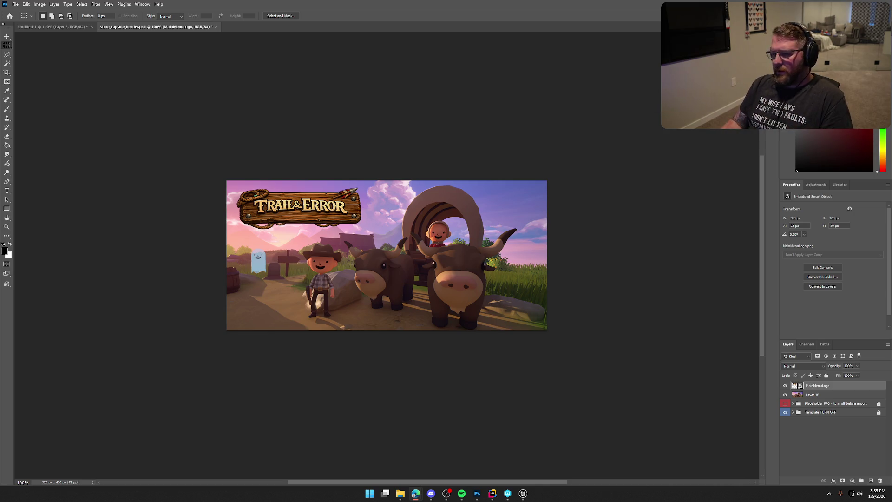
left_click(826, 437)
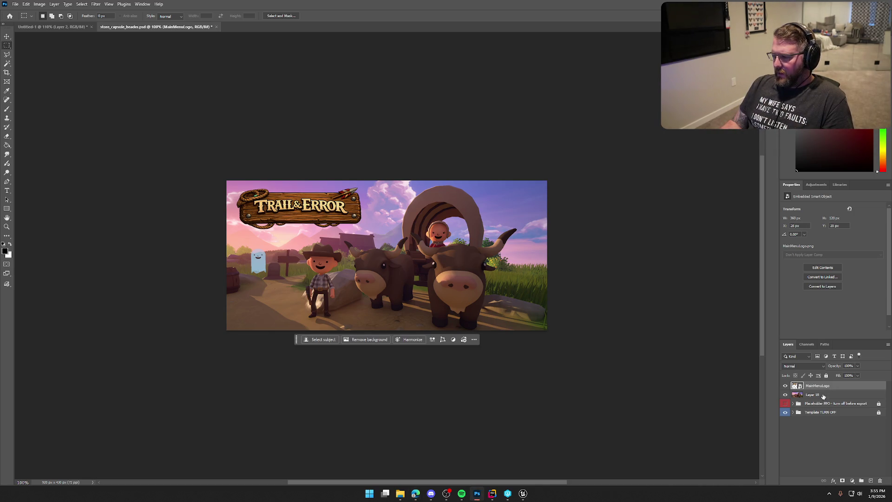
left_click(833, 384, "ctrl")
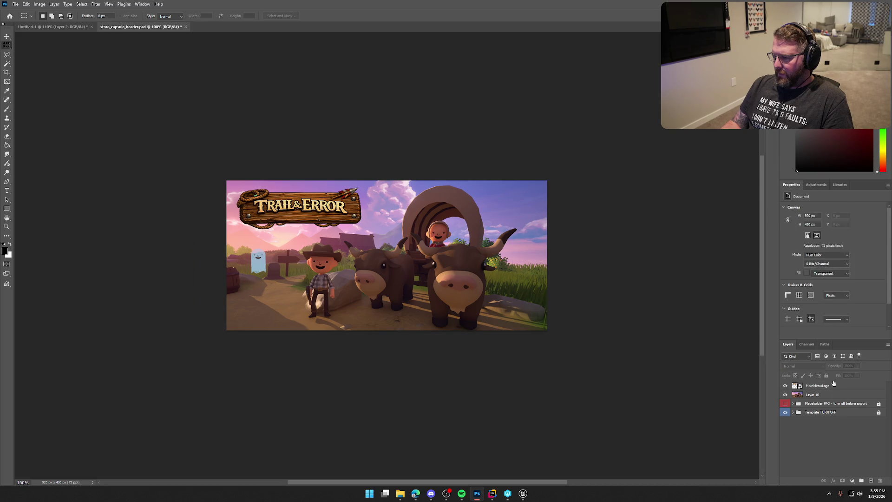
left_click(837, 389)
key("ctrl+t")
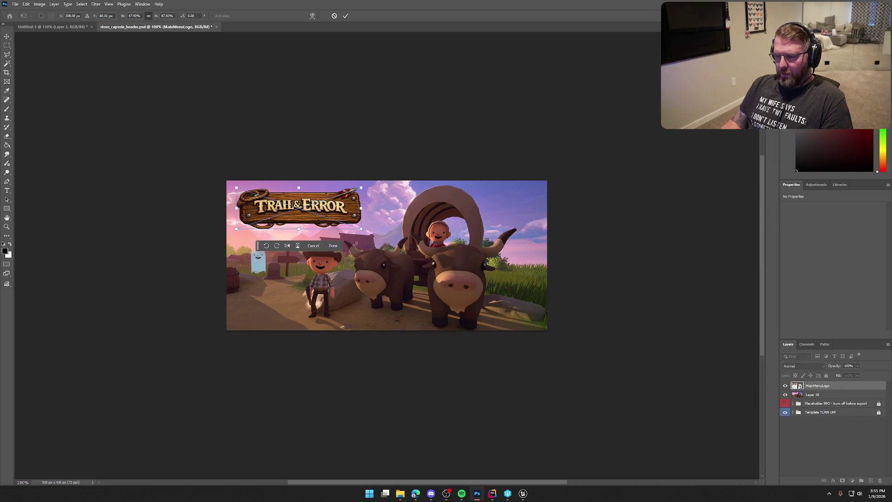
mouse_move(360, 228)
left_mouse_down()
mouse_move(391, 239)
mouse_move(393, 219)
mouse_move(400, 236)
mouse_move(377, 221)
left_mouse_up()
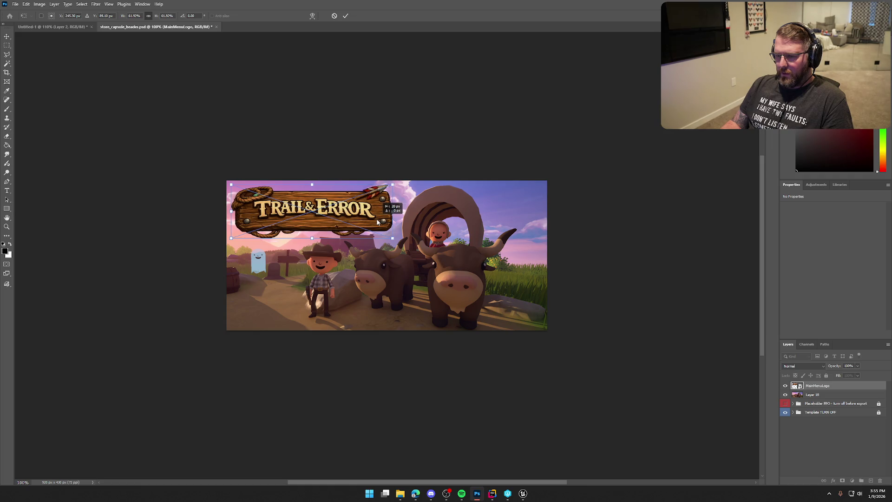
key("Return")
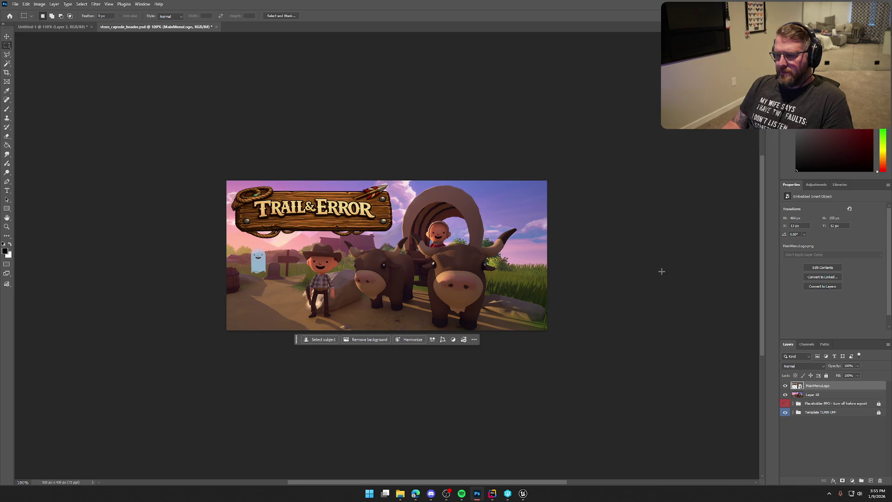
- Quick-export the header as store_capsule_header.png, then switch to Unreal Editor
left_click(15, 4)
mouse_move(46, 129)
left_click(121, 126)
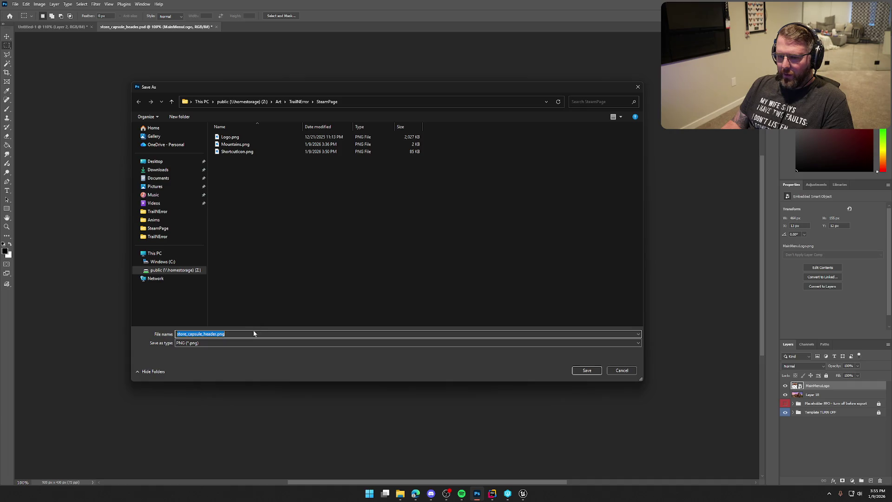
left_click(586, 371)
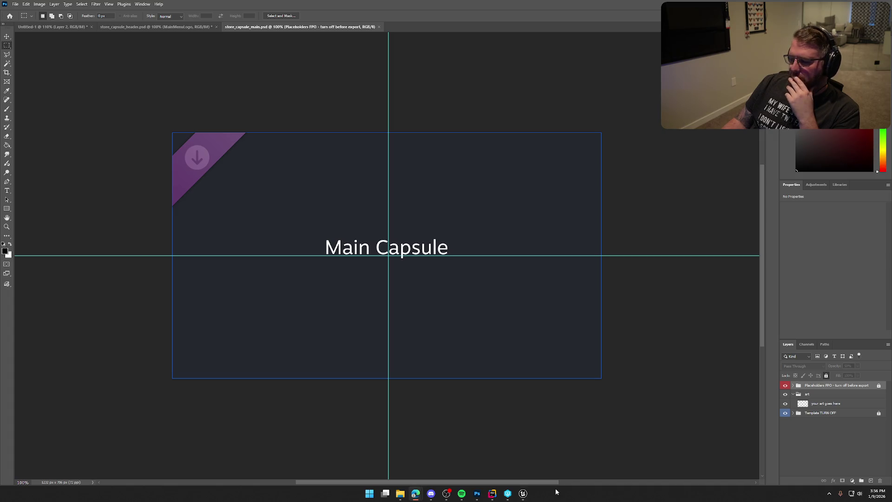
left_click(523, 493)
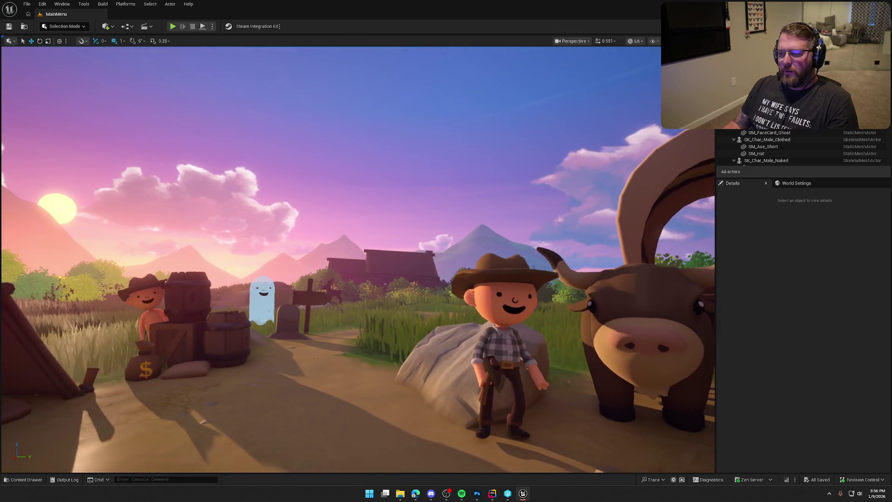
- Snip a near-full-screen capture of the cowboy, ghost and ox scene in the immersive viewport
left_click(496, 357)
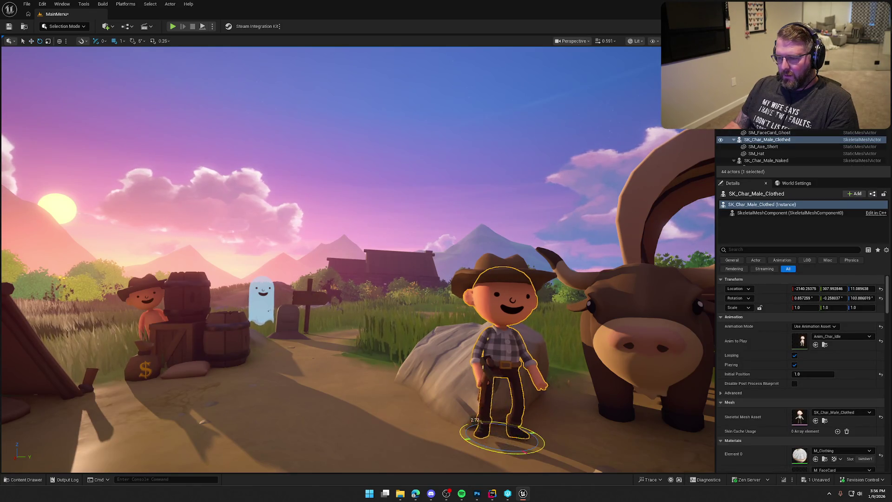
key("Escape")
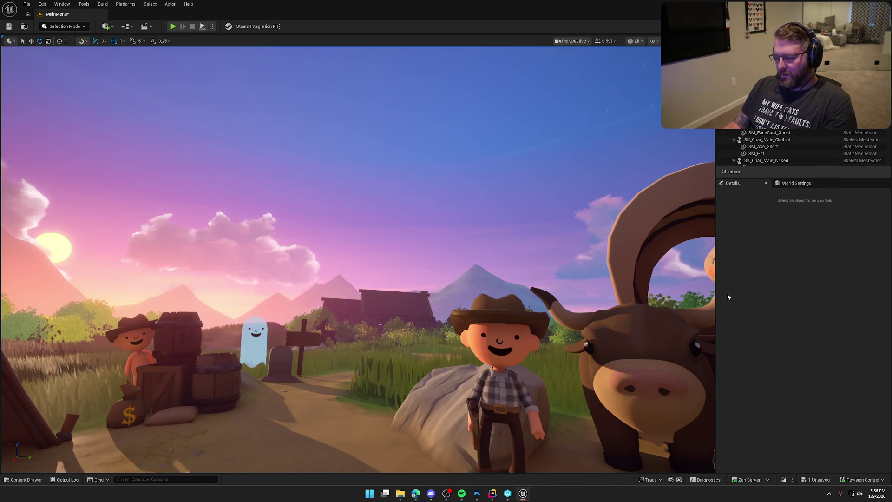
key("F11")
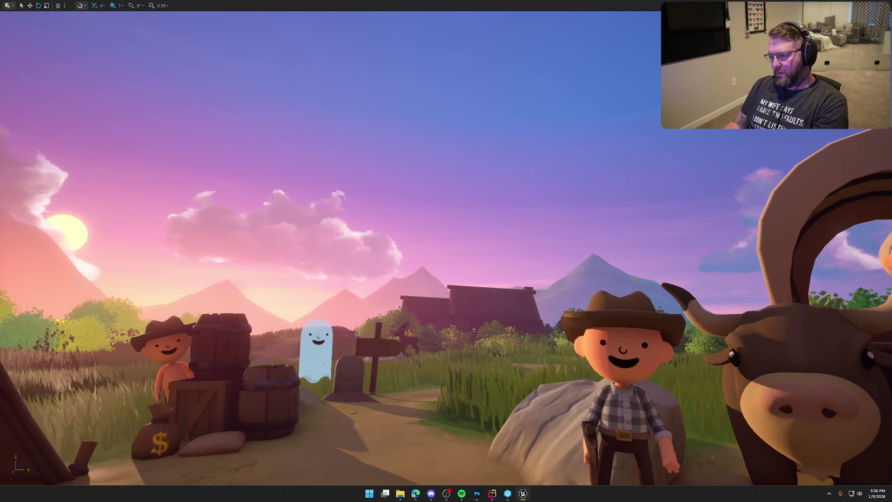
key("super+shift+s")
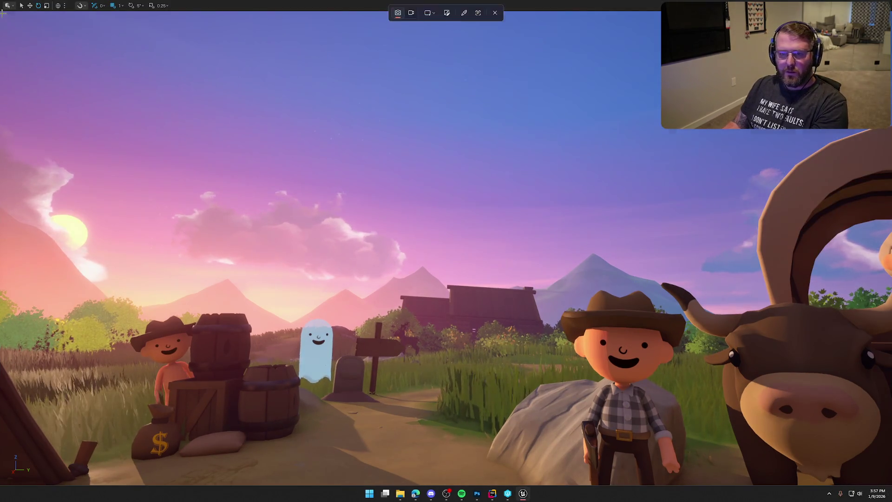
left_click_drag(1, 12, 891, 491)
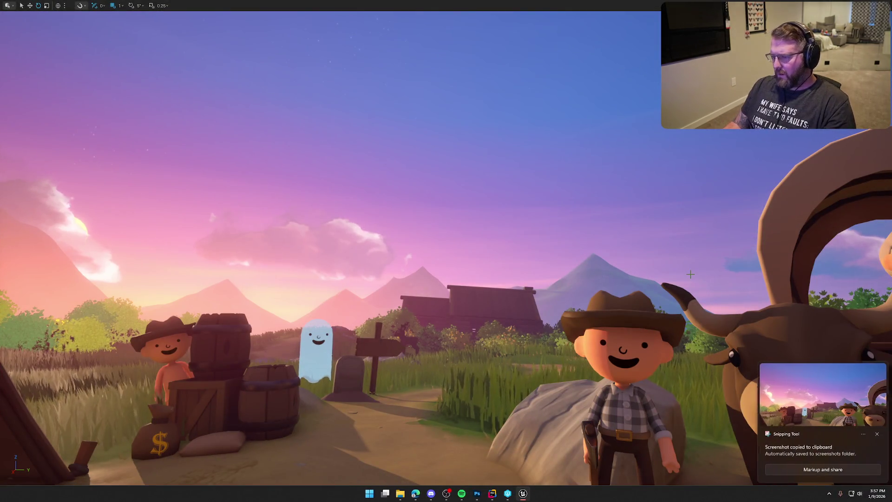
key("F11")
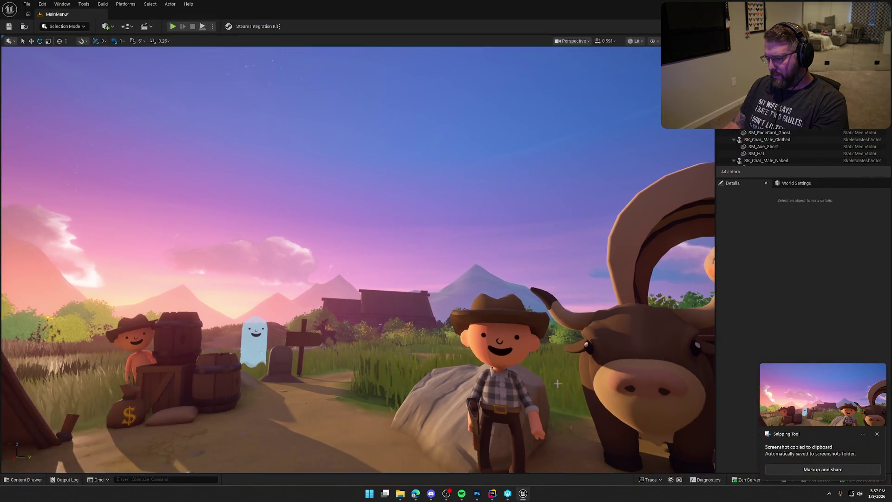
left_click(478, 494)
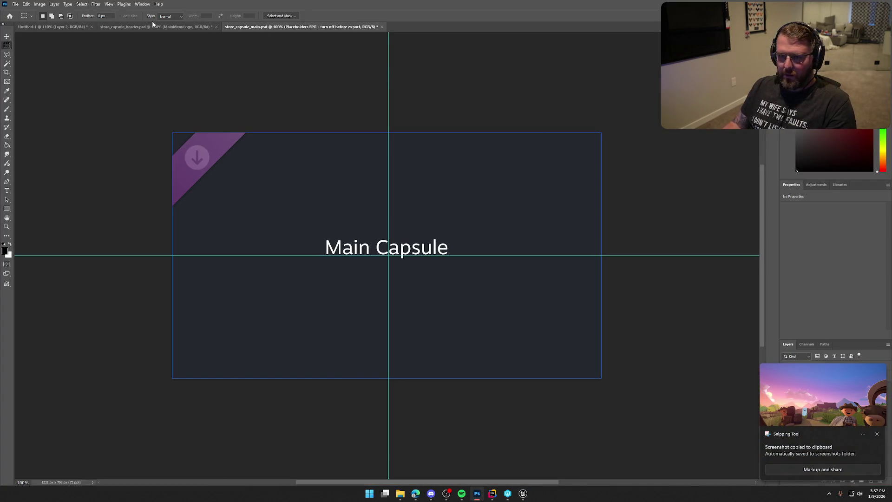
- Paste the Unreal screenshot as a new header layer, scale it to fit, and place it beneath the logo
left_click(153, 26)
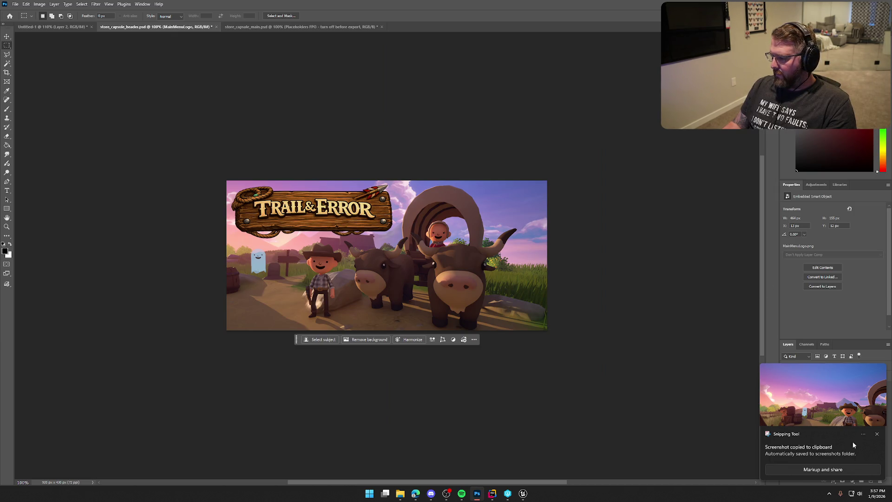
left_click(876, 434)
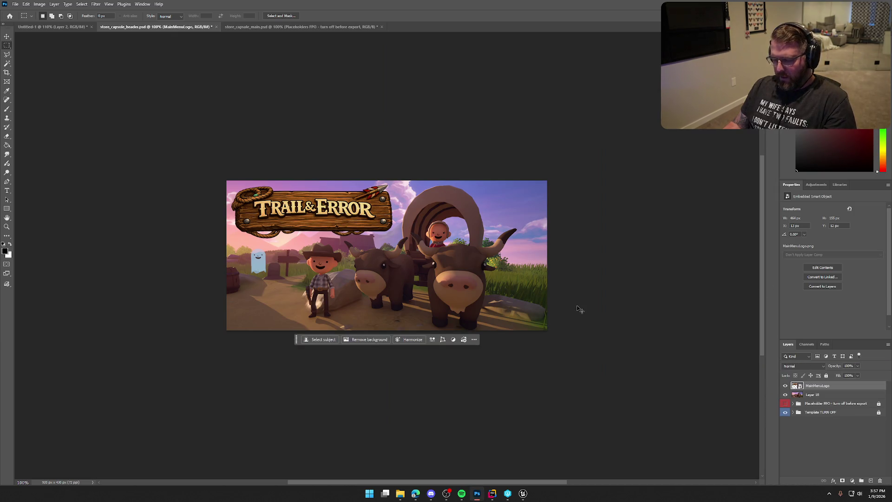
key("ctrl+shift+alt+n")
key("ctrl+v")
key("ctrl+t")
left_click_drag(308, 228, 551, 175)
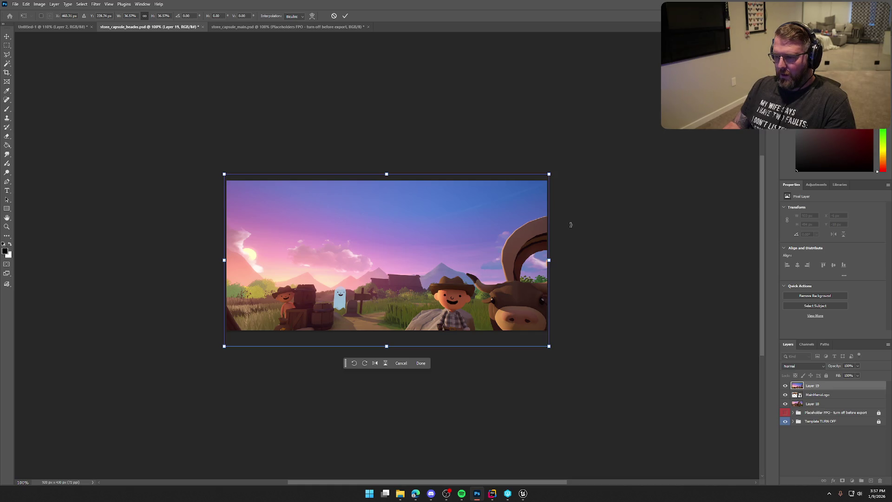
key("Return")
key("m")
left_click_drag(818, 386, 832, 397)
- Enlarge the Trail & Error logo to about 89% and move it to the top centre
left_click(827, 386)
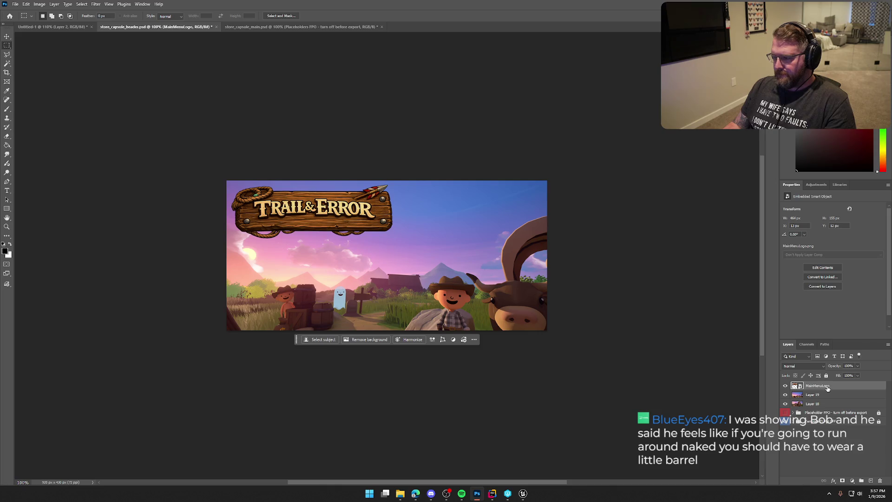
key("ctrl+t")
left_click_drag(393, 238, 427, 250)
left_click_drag(387, 219, 480, 232)
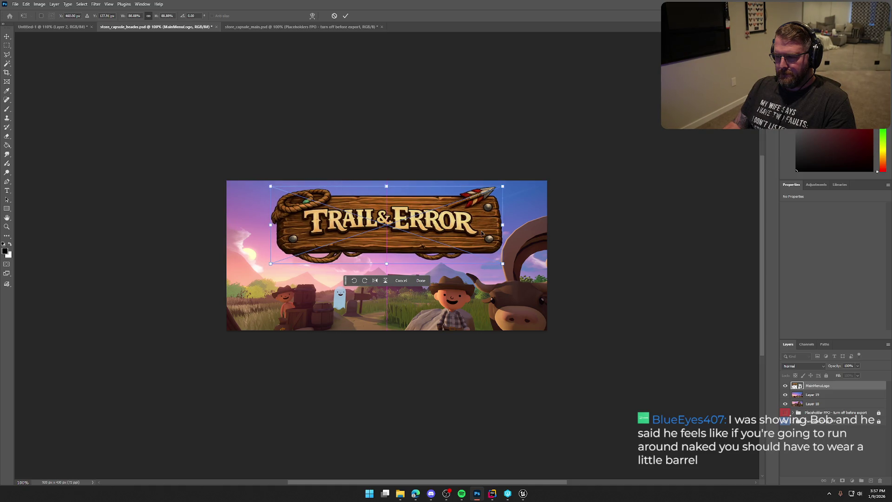
left_click_drag(481, 231, 478, 228)
key("Return")
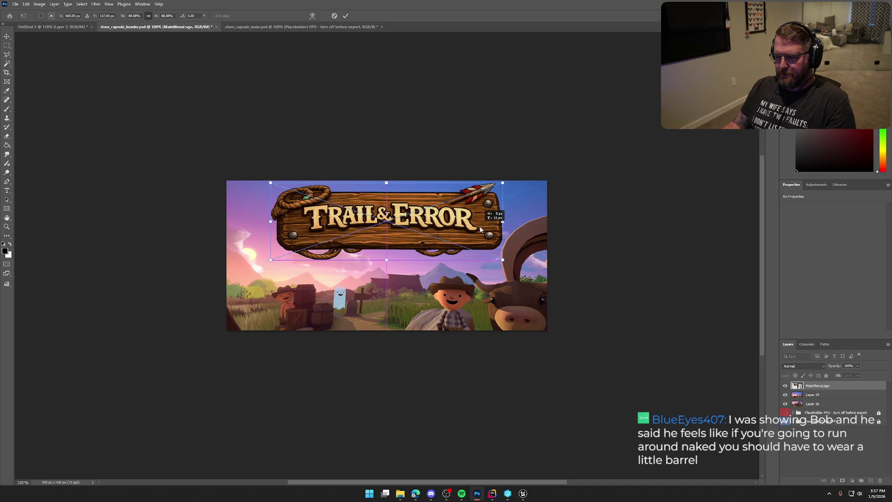
key("m")
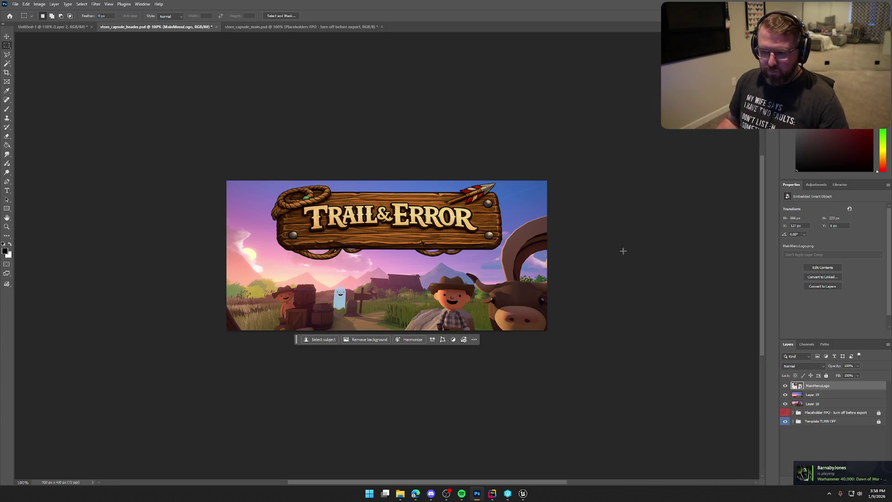
left_click(15, 5)
- Quick-export the header as PNG, replacing the existing store_capsule_header.png
mouse_move(56, 125)
left_click(123, 126)
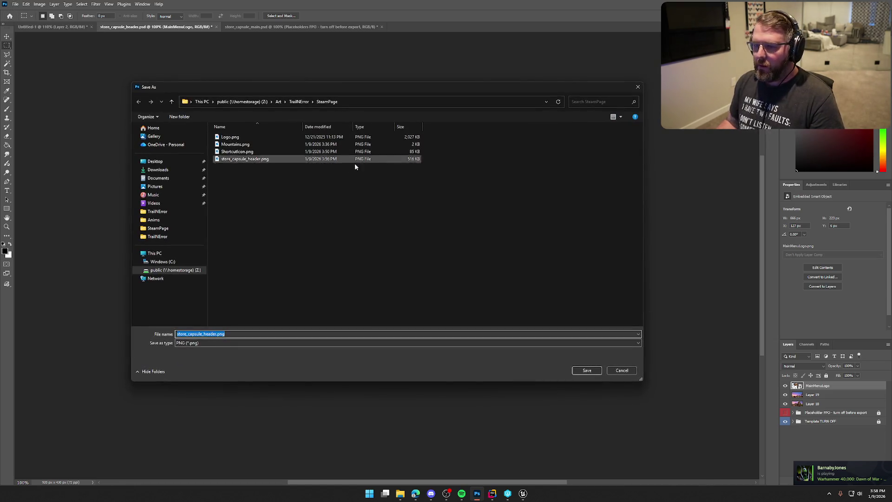
left_click(326, 158)
left_click(587, 371)
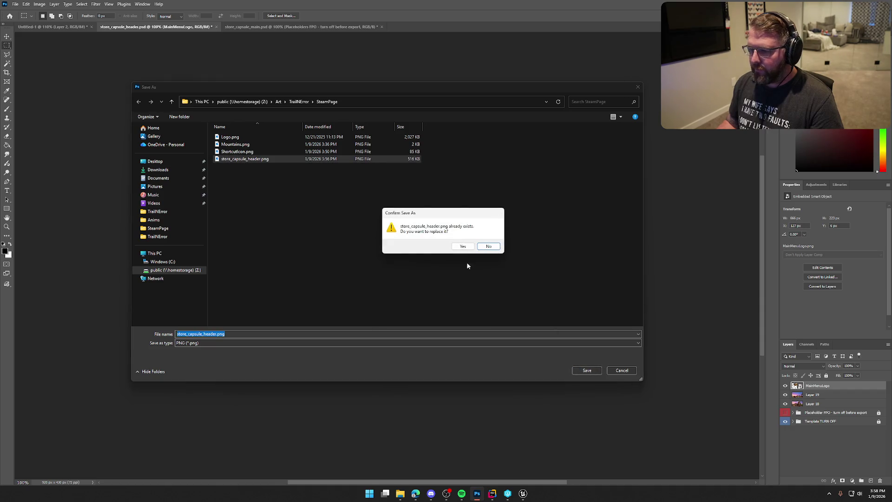
left_click(463, 247)
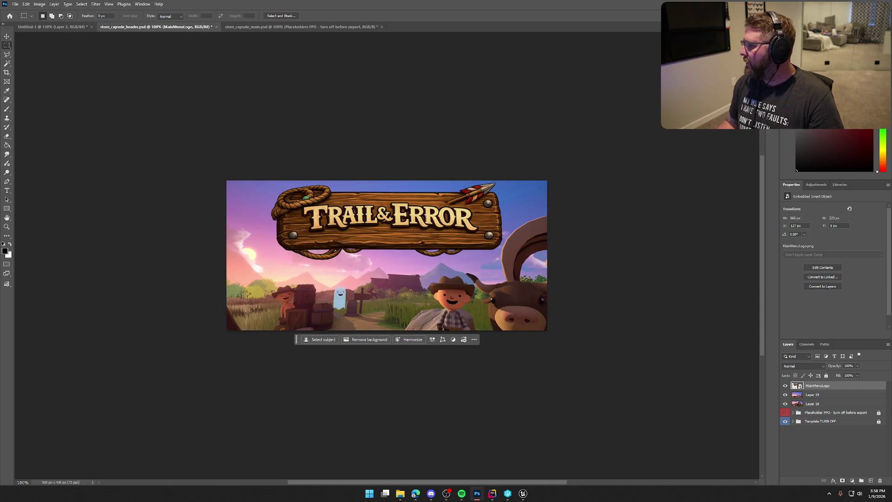
key("alt+Tab")
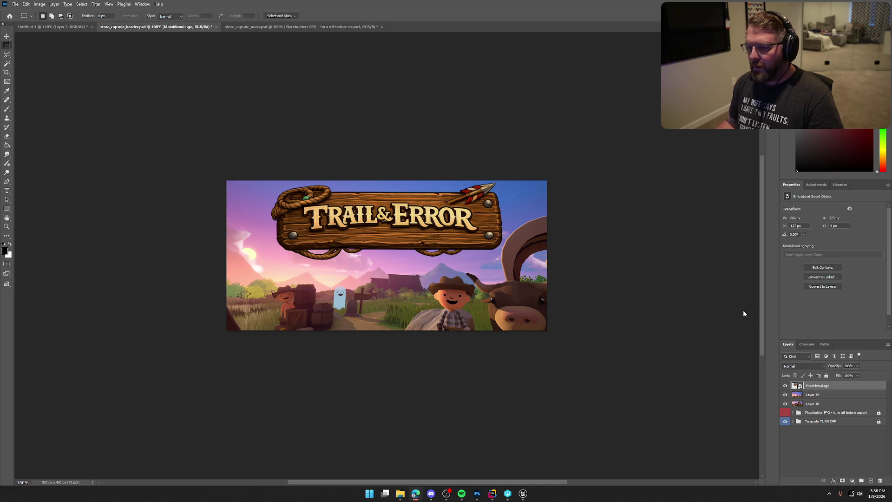
- Add a drop shadow to MainMenuLogo with increased distance, opacity and spread
left_click(830, 387)
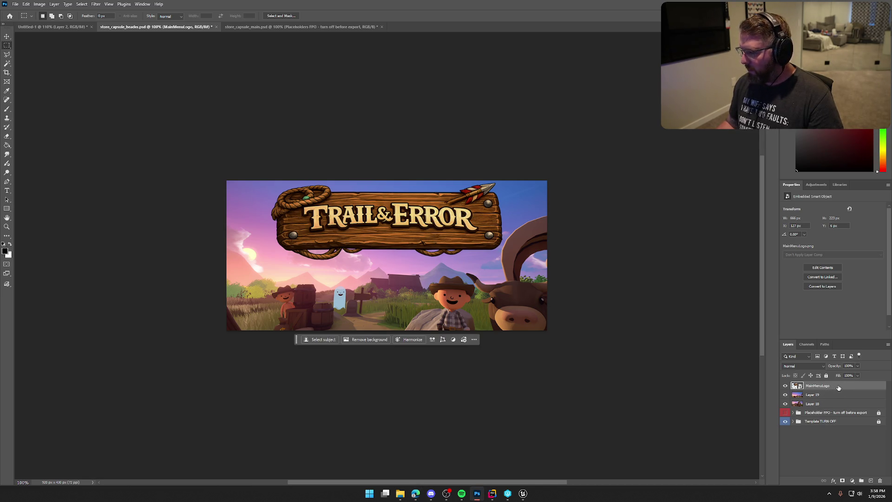
double_click(839, 388)
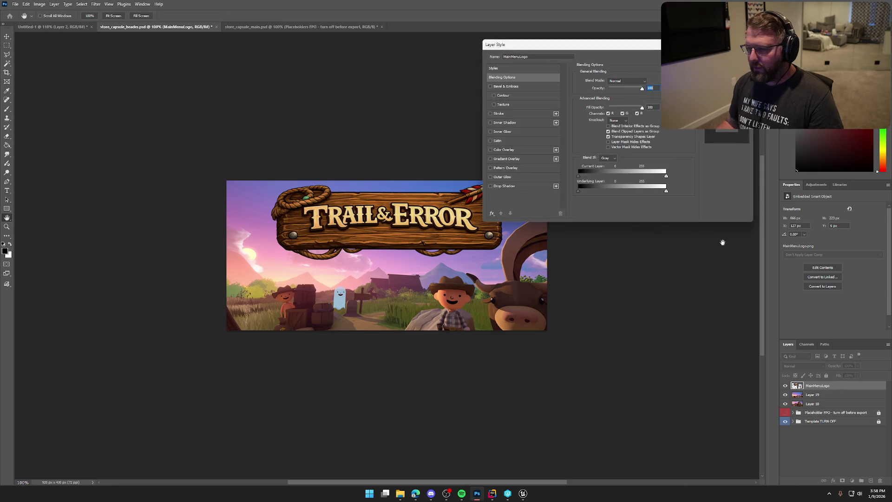
left_click(491, 186)
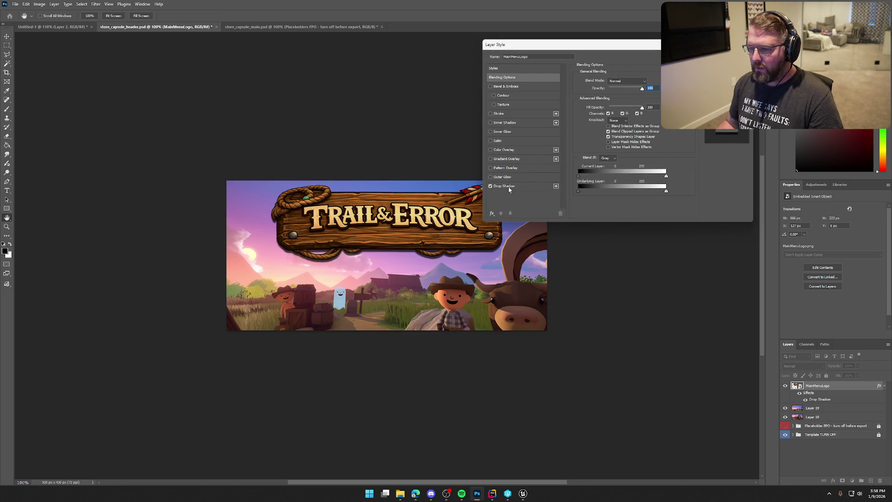
left_click(506, 186)
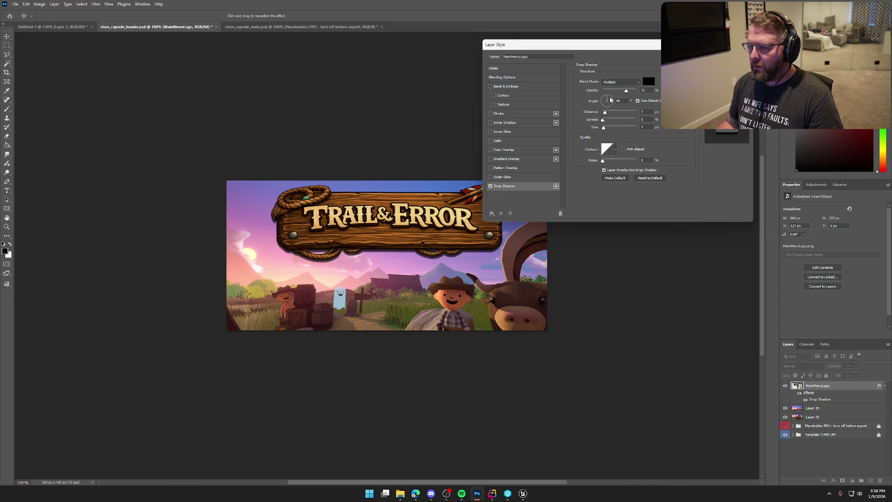
mouse_move(605, 112)
left_mouse_down()
mouse_move(617, 91)
mouse_move(605, 113)
mouse_move(614, 122)
mouse_move(609, 113)
mouse_move(609, 128)
mouse_move(601, 121)
left_mouse_up()
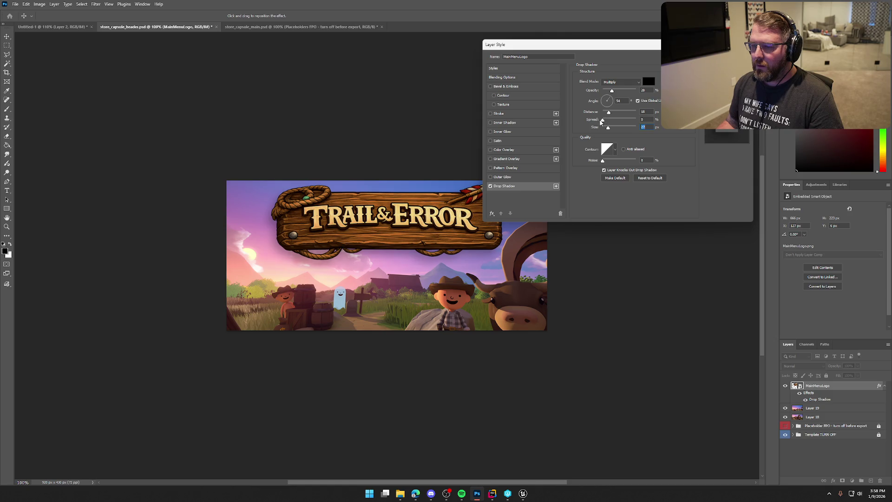
mouse_move(612, 91)
left_mouse_down()
mouse_move(623, 93)
mouse_move(613, 93)
left_mouse_up()
left_click_drag(535, 44, 588, 38)
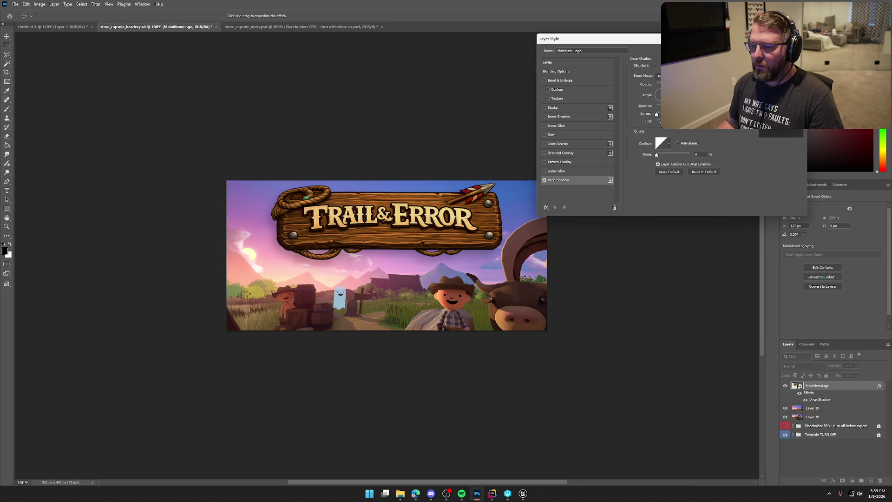
mouse_move(657, 113)
left_mouse_down()
mouse_move(671, 113)
mouse_move(660, 123)
left_mouse_up()
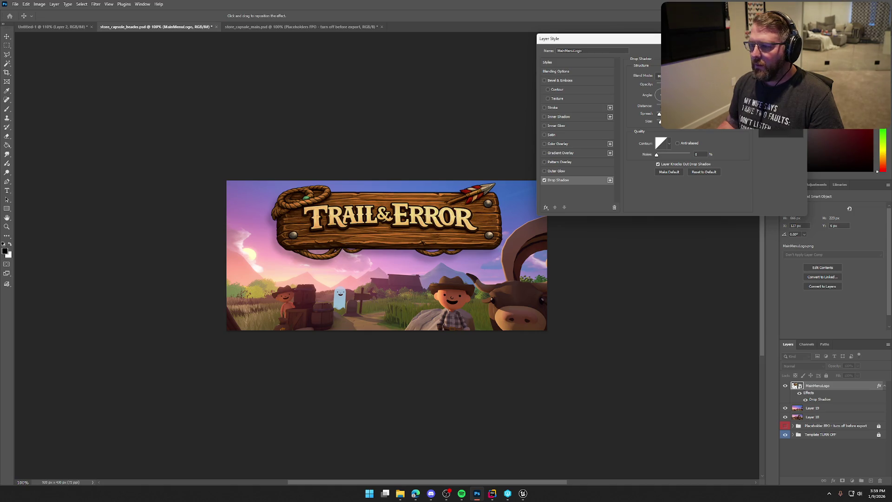
left_click(544, 108)
- Try an outside, Normal-blend stroke on the logo, then remove it
left_click(545, 107)
left_click(552, 107)
left_click(658, 89)
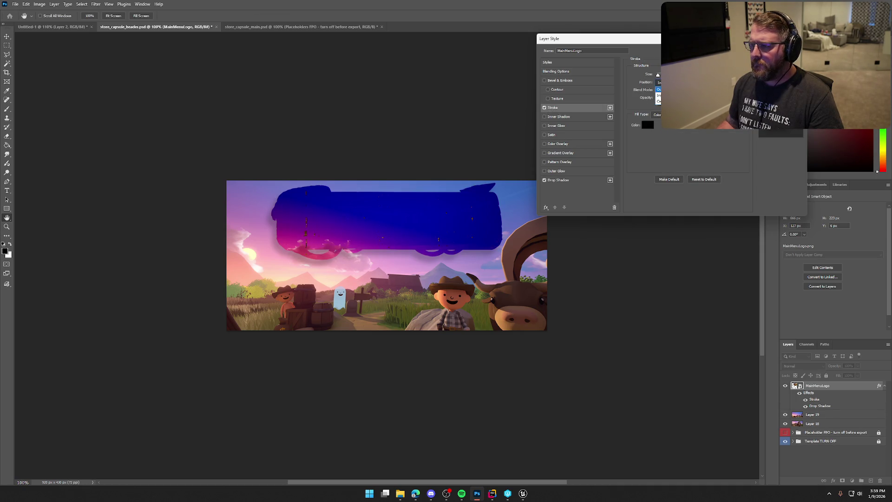
left_click(658, 90)
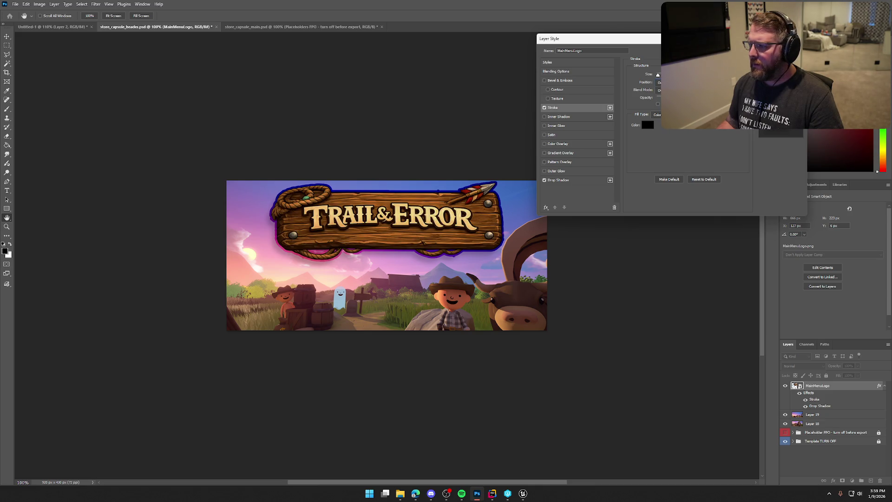
left_click(659, 89)
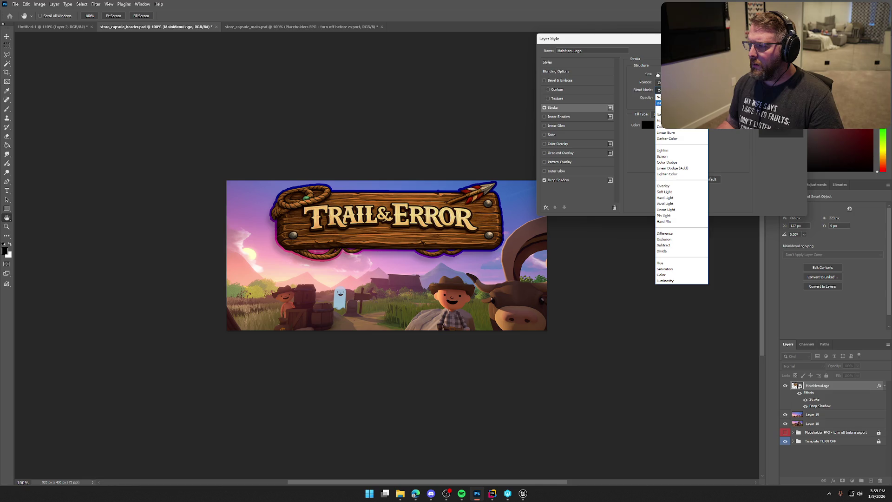
left_click(669, 96)
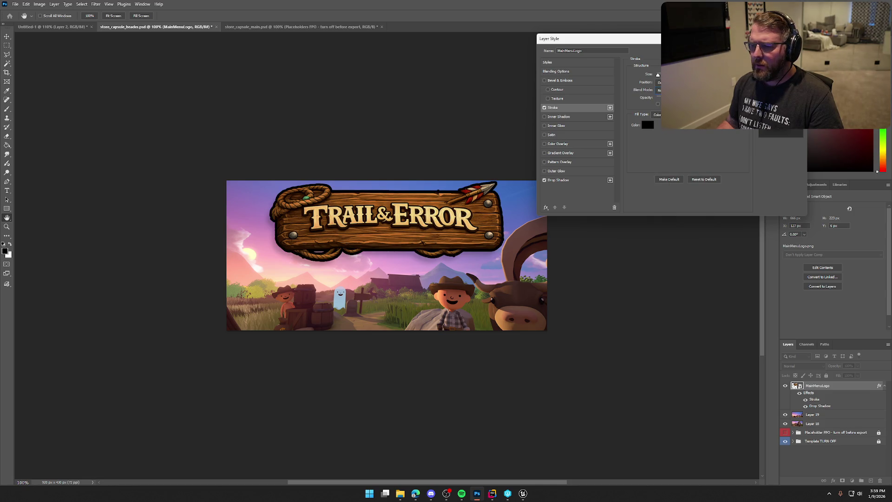
left_click(544, 107)
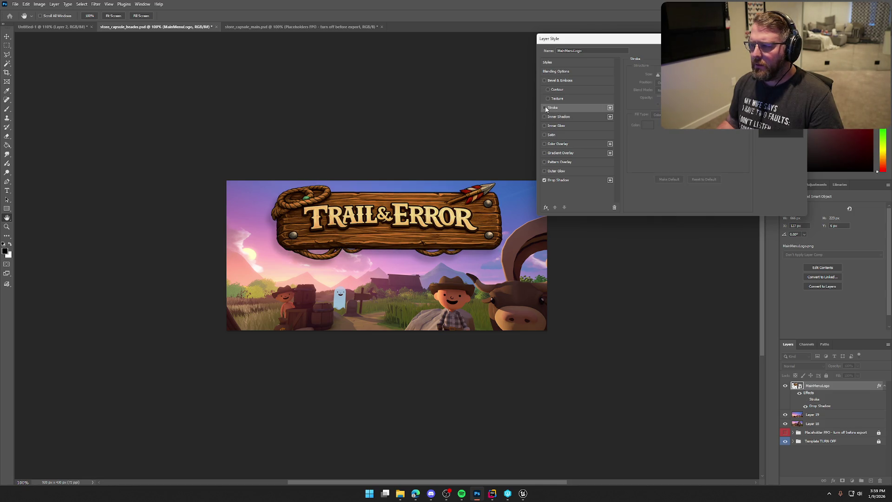
- Add Bevel & Emboss and Inner Shadow to the logo, apply the style, and start a PNG quick export
left_click(544, 81)
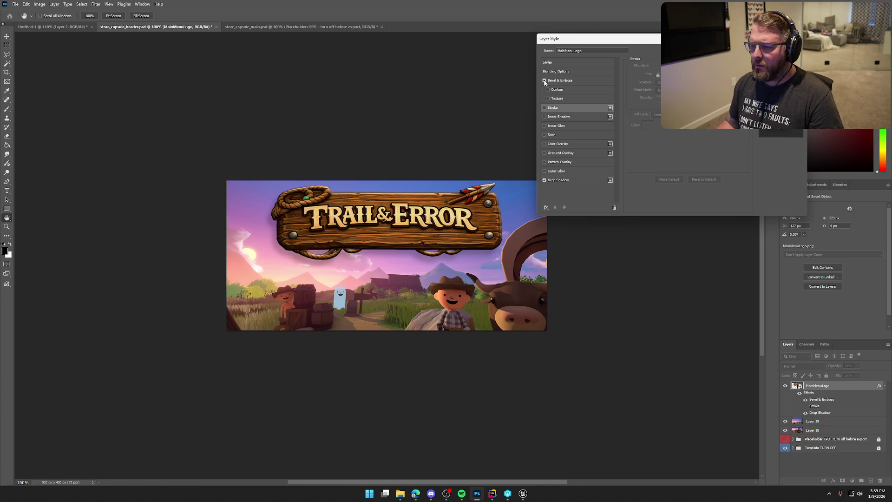
left_click(544, 117)
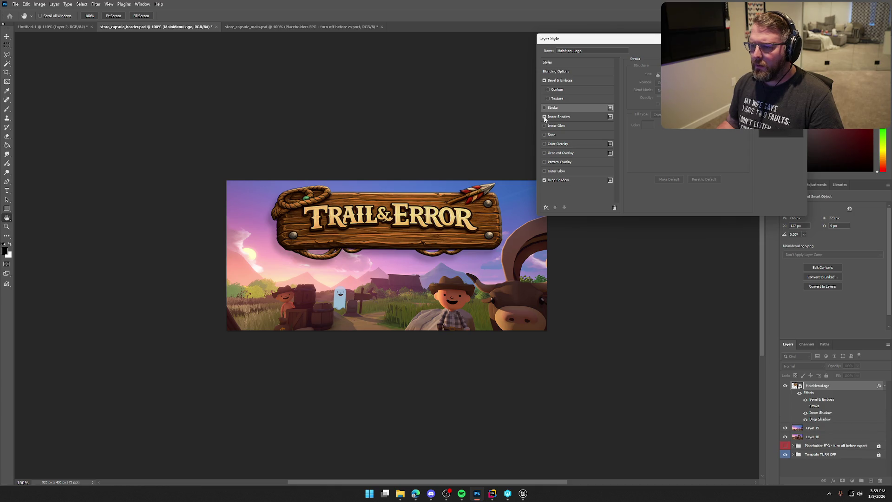
left_click(545, 82)
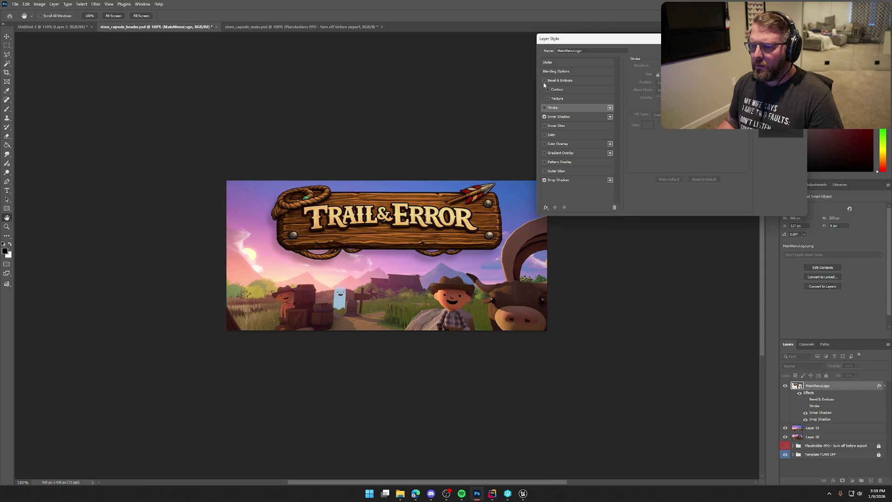
left_click(545, 117)
left_click(544, 117)
left_click(545, 117)
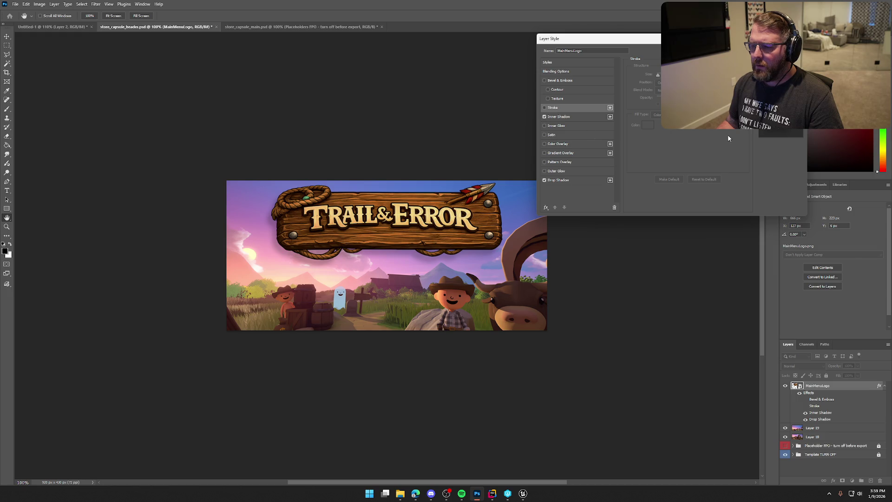
left_click(544, 80)
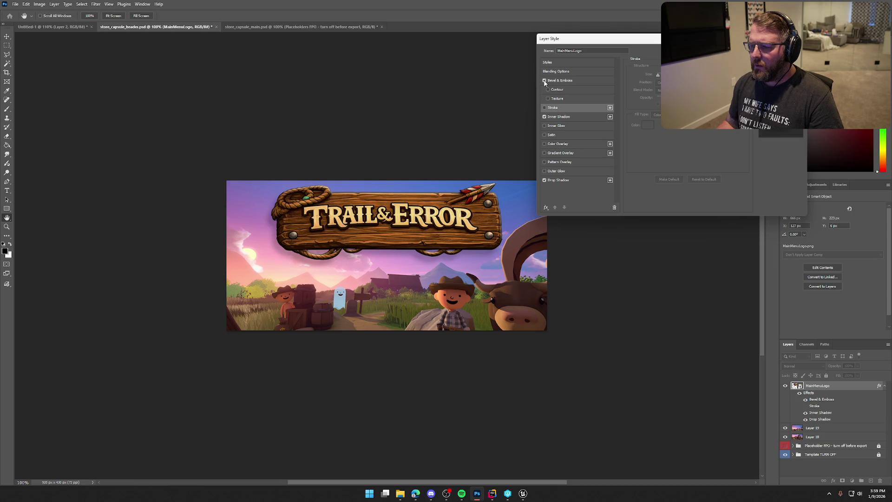
left_click(544, 80)
left_click(545, 80)
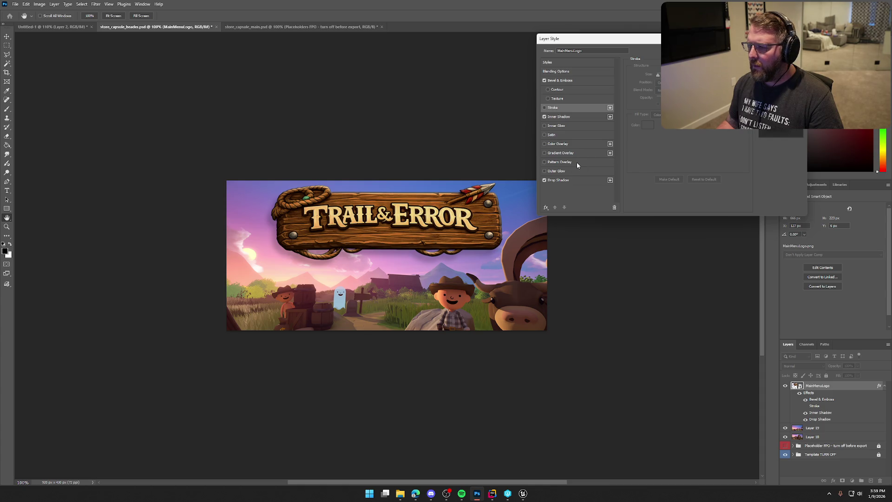
key("Escape")
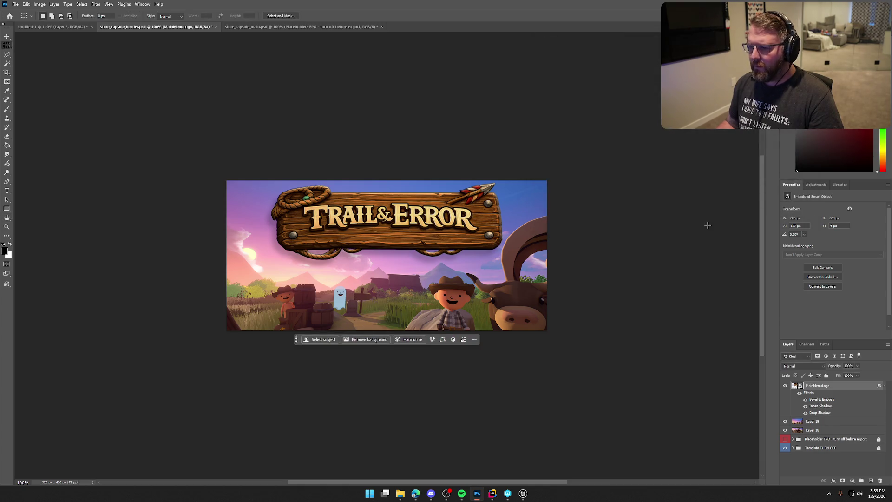
left_click(15, 4)
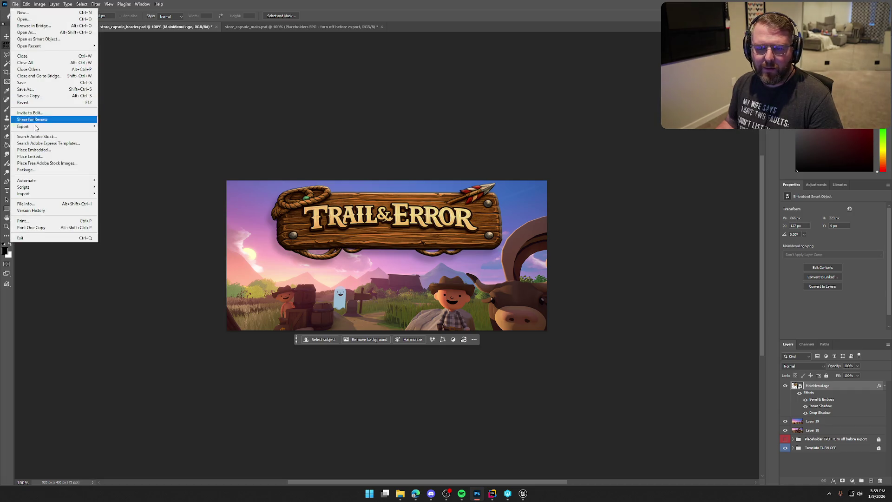
left_click(113, 125)
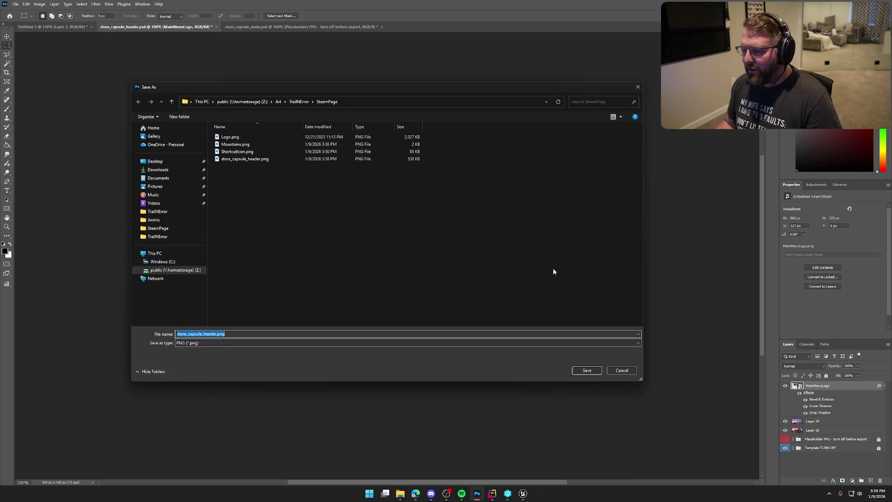
- Overwrite store_capsule_header.png with the new export and bring up store_capsule_main
left_click(584, 371)
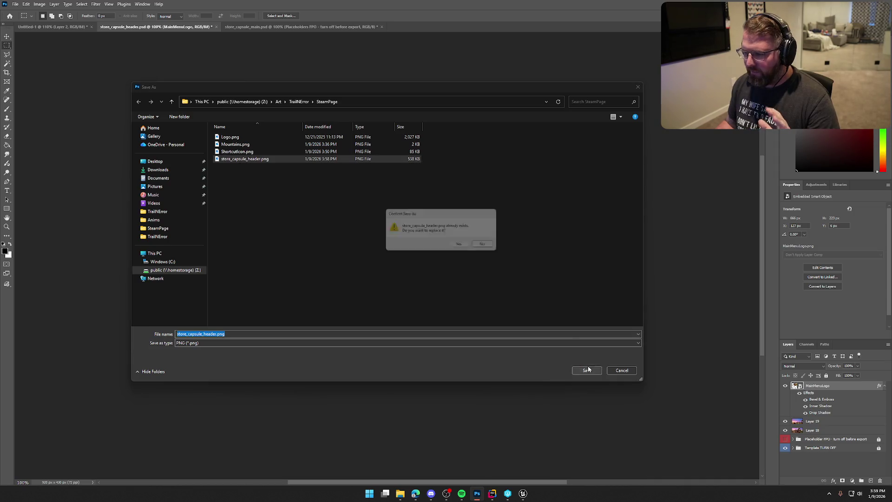
left_click(458, 247)
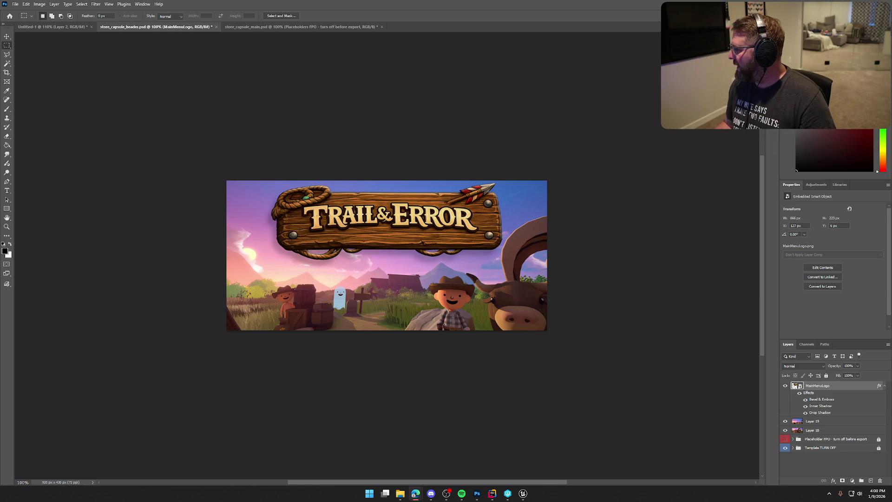
left_click(281, 27)
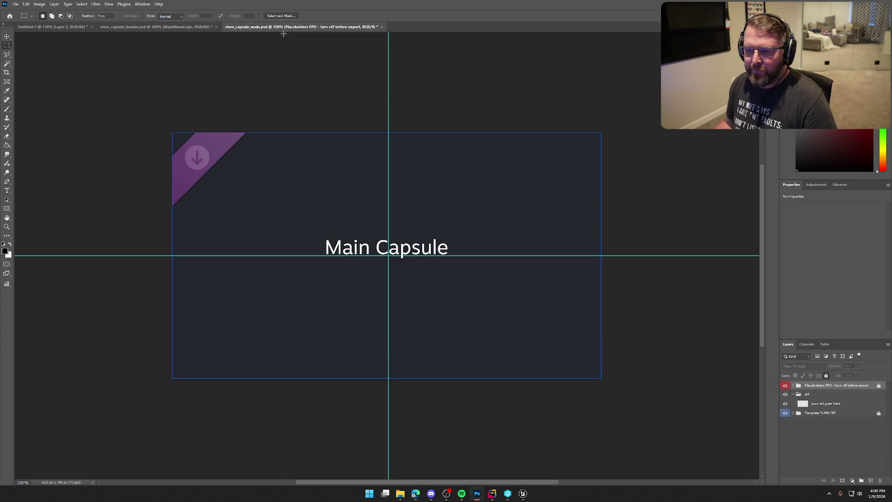
- Delete Layer 18 from the header and paste the Trail & Error artwork into the main capsule
left_click(152, 27)
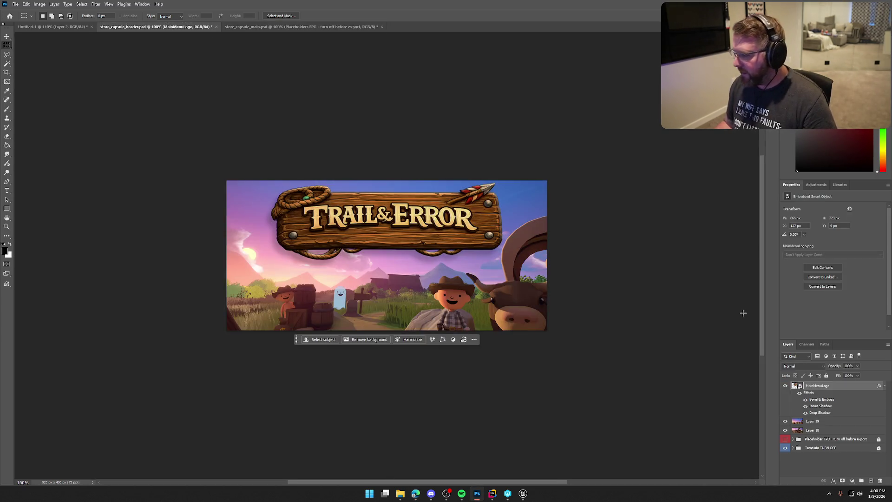
left_click(810, 432)
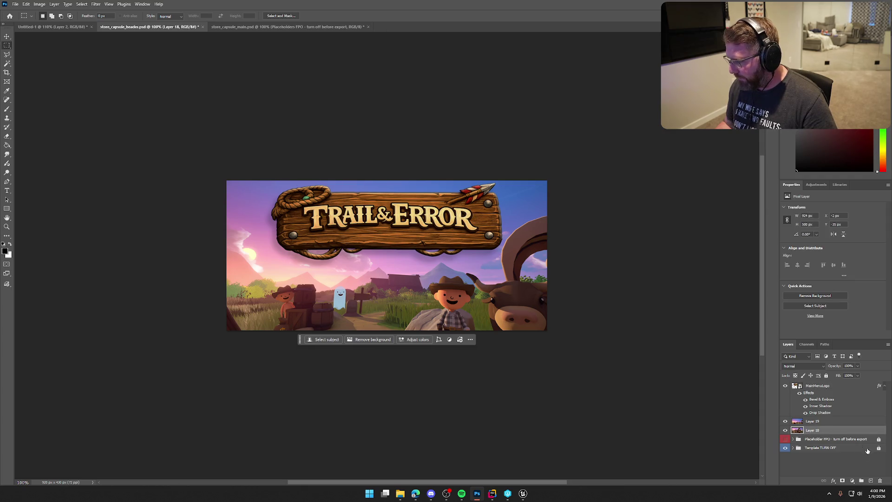
key("Delete")
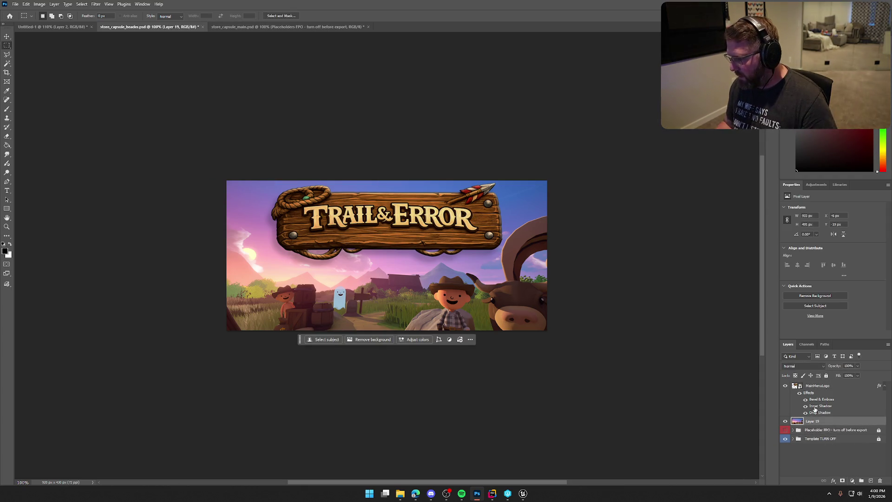
left_click(814, 392)
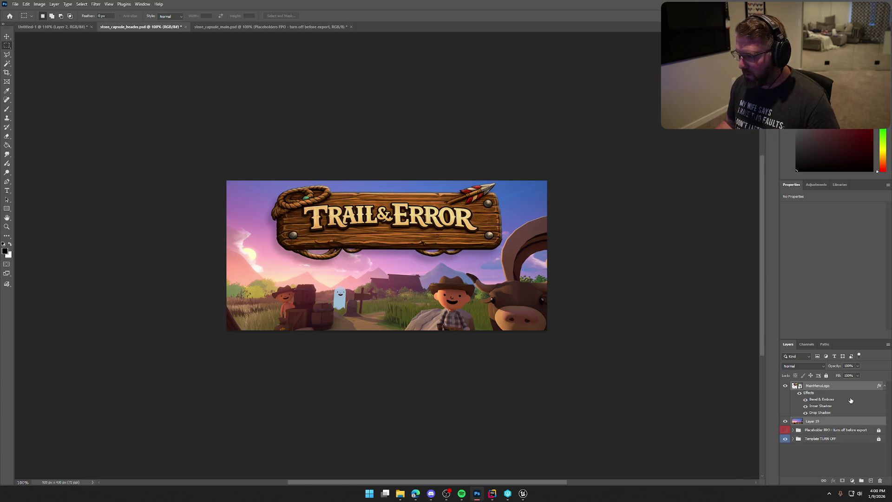
left_click(218, 26)
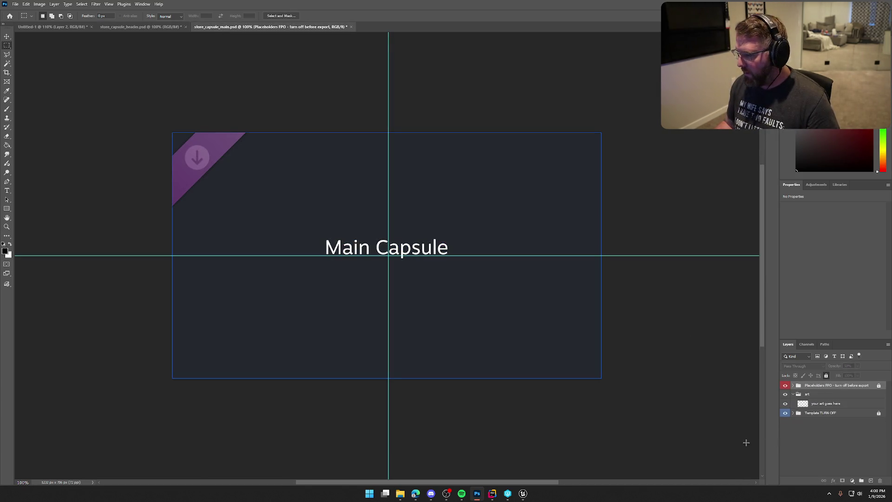
key("ctrl+v")
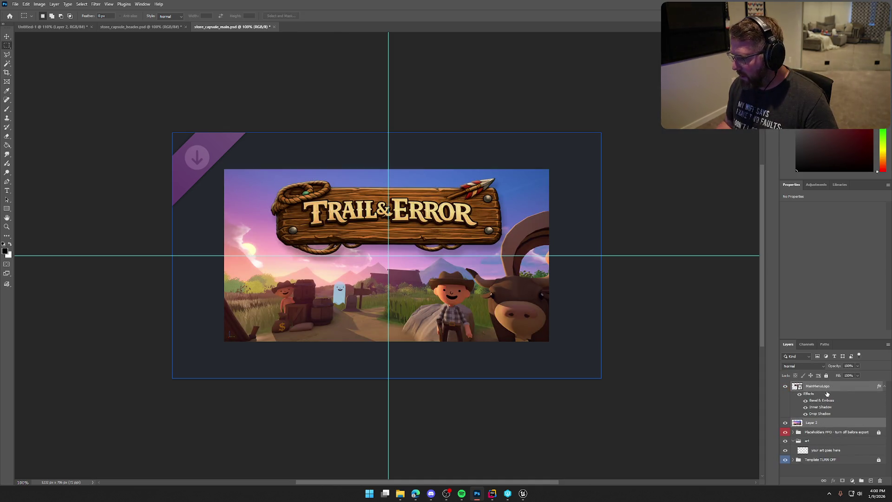
- Scale the screenshot and logo layers together to fill the main capsule
left_click(832, 424)
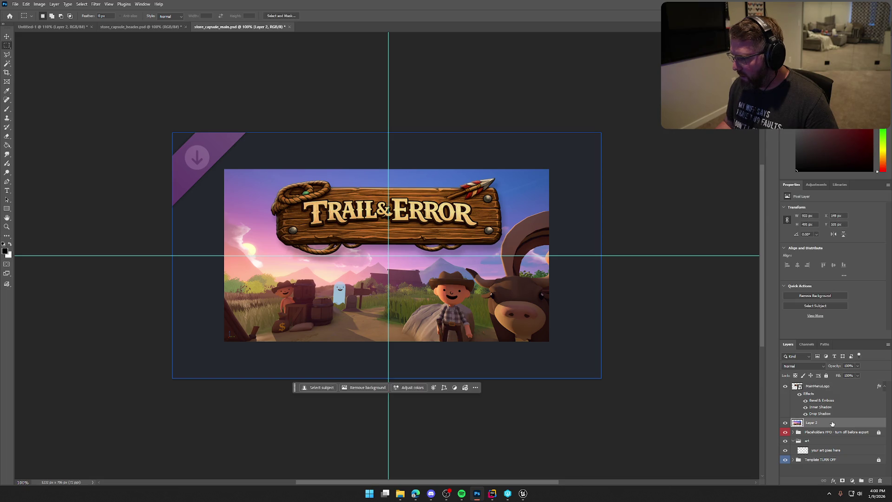
left_click(824, 387, "ctrl")
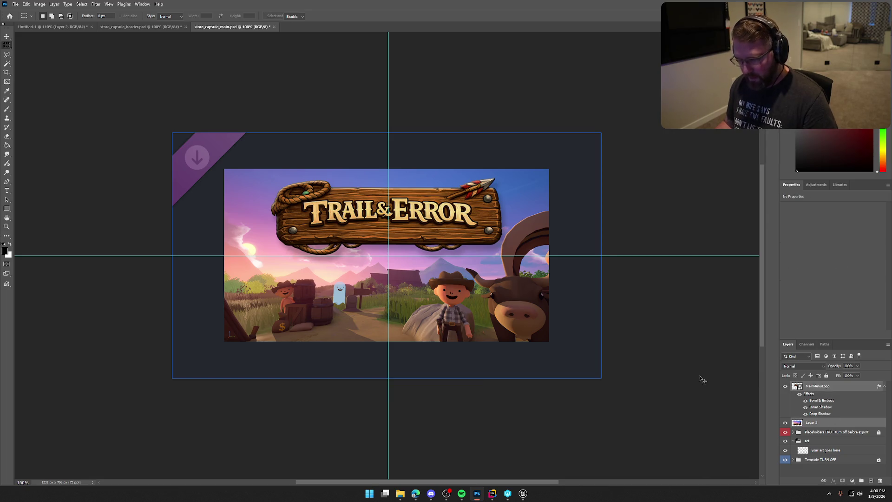
key("ctrl+t")
mouse_move(549, 342)
left_mouse_down()
mouse_move(593, 366)
mouse_move(611, 393)
left_mouse_up()
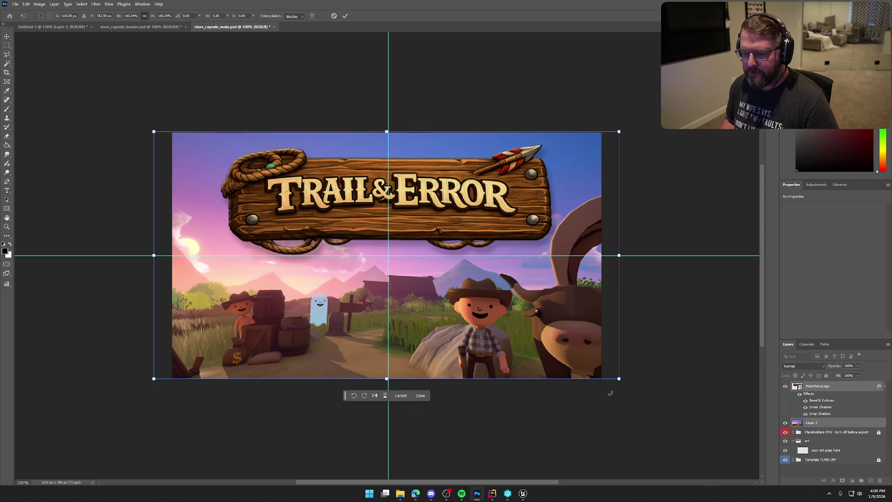
key("Return")
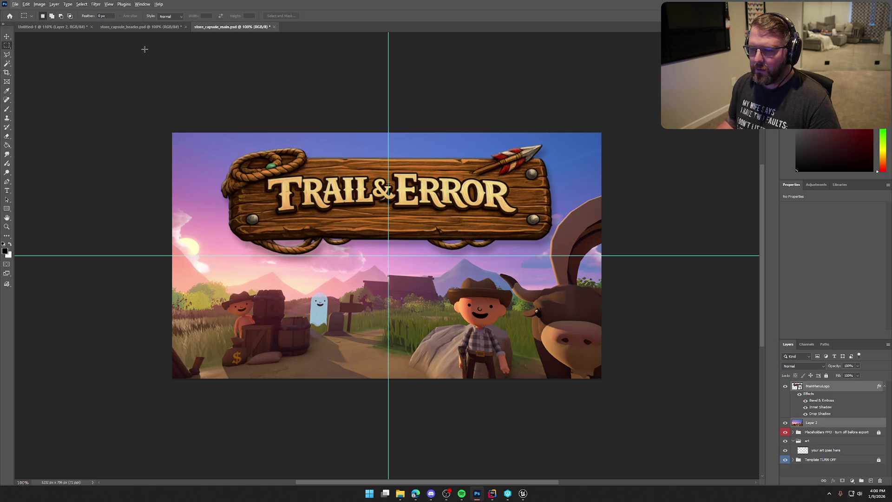
- Quick-export the main capsule as store_capsule_main.png
left_click(16, 4)
mouse_move(28, 124)
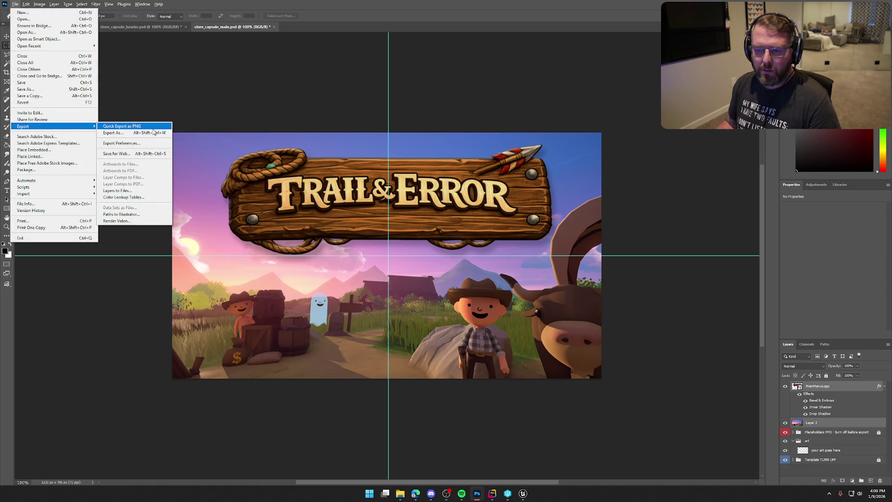
left_click(121, 126)
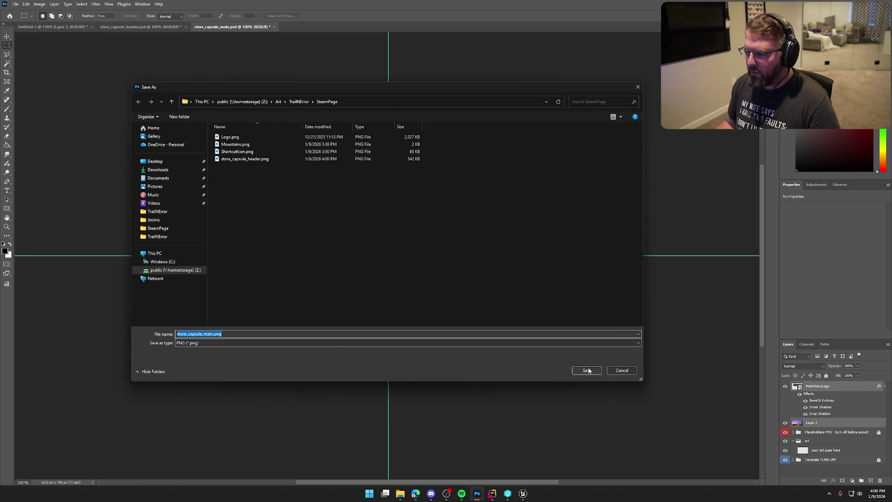
left_click(587, 370)
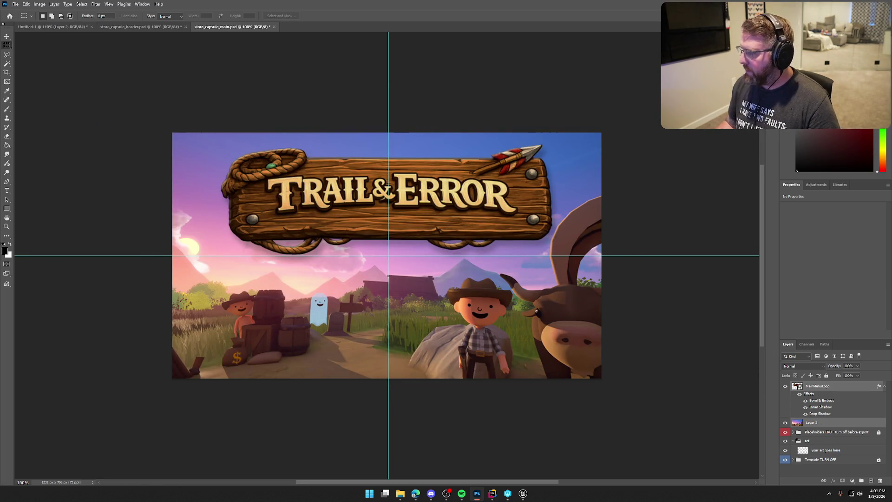
left_click(415, 494)
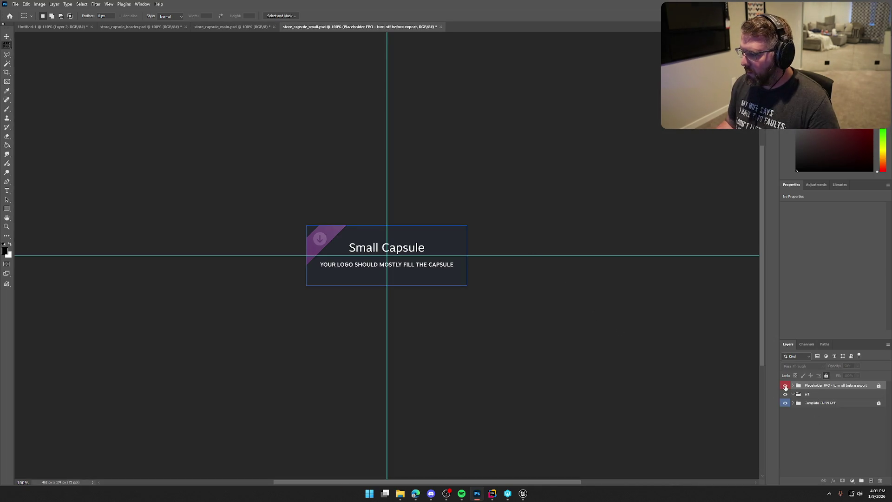
- Hide the placeholder banner, paste the artwork, and shrink it into the small capsule
left_click(786, 386)
left_click(811, 432)
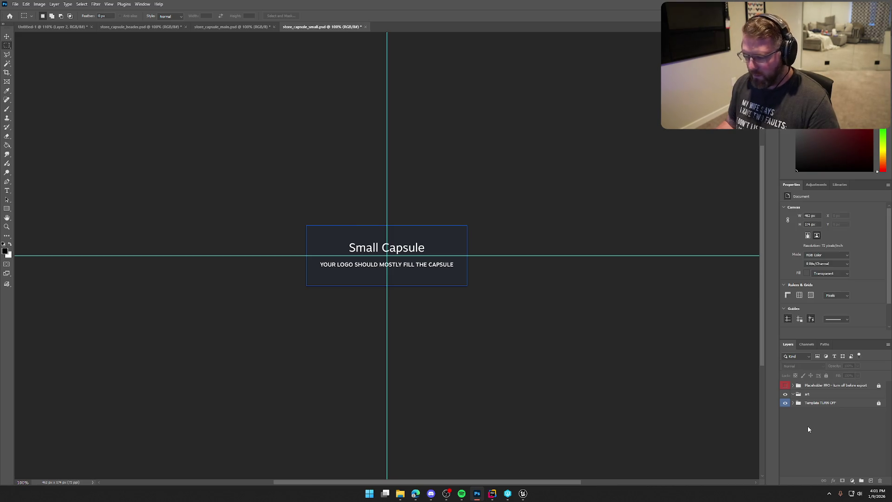
key("ctrl+v")
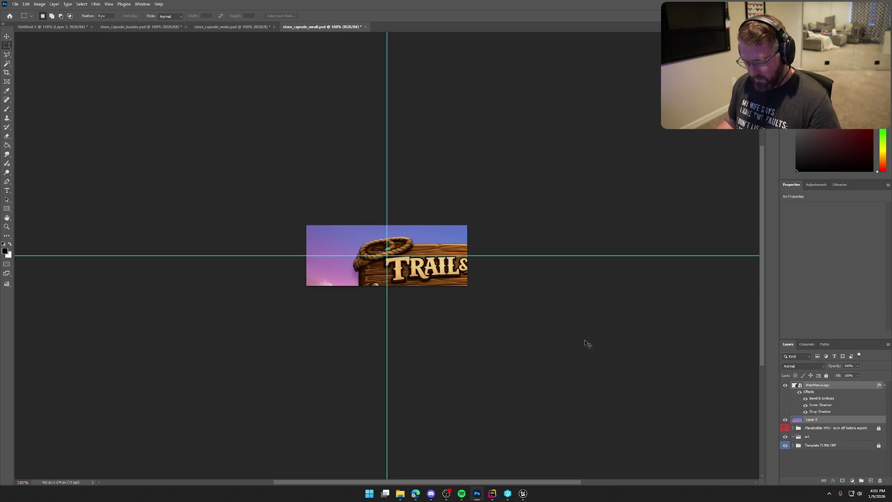
key("ctrl+t")
left_click_drag(308, 226, 389, 271)
mouse_move(507, 335)
left_mouse_down()
mouse_move(426, 280)
mouse_move(460, 296)
mouse_move(442, 289)
left_mouse_up()
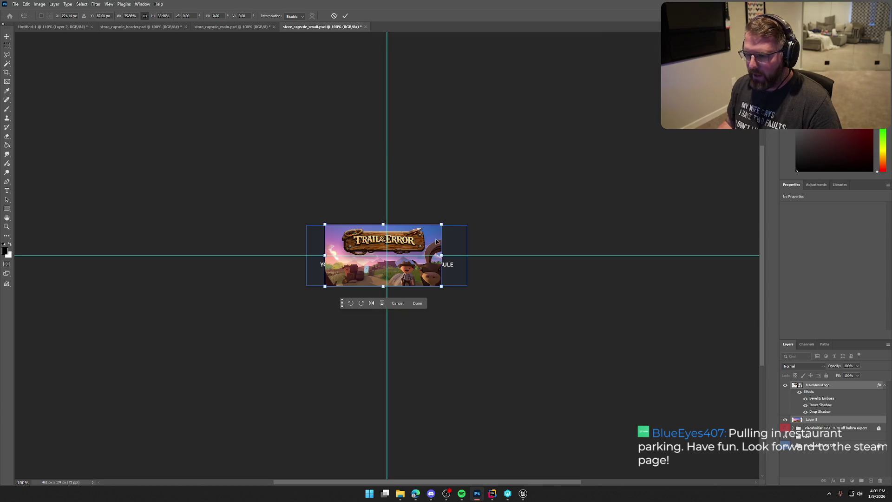
- Fine-tune the artwork's size and vertical position within the small capsule
left_click_drag(441, 256, 467, 256)
left_click_drag(426, 296, 427, 304)
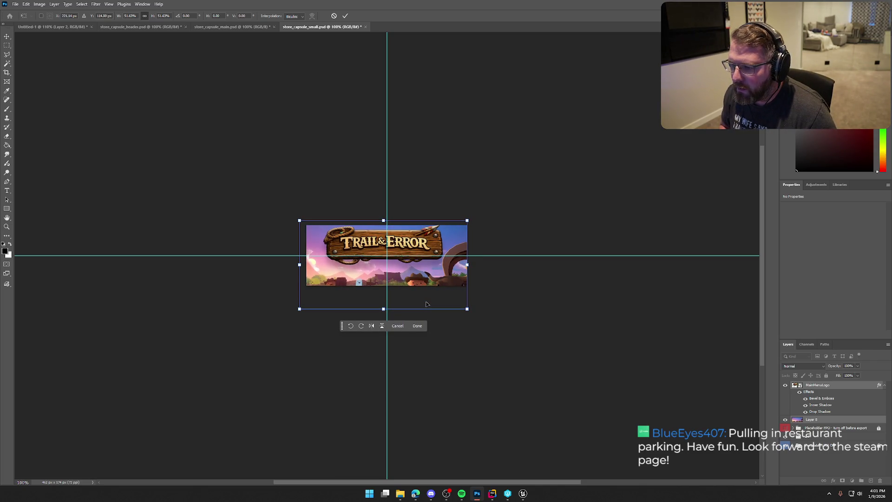
key("Down")
key("Down")
key("Down")
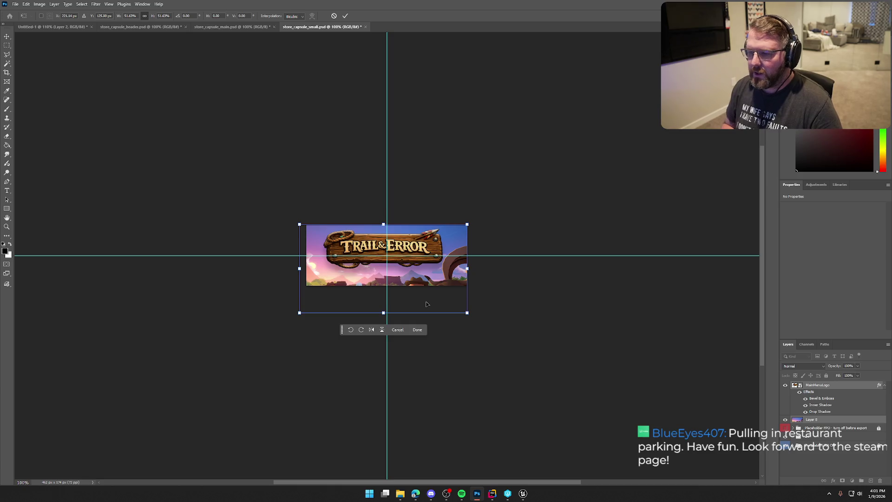
key("Down")
key("Down")
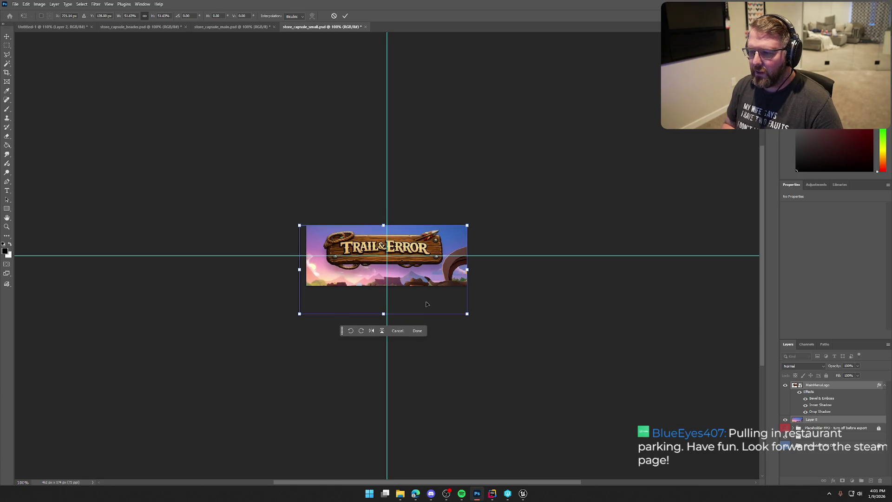
key("Up")
key("Up")
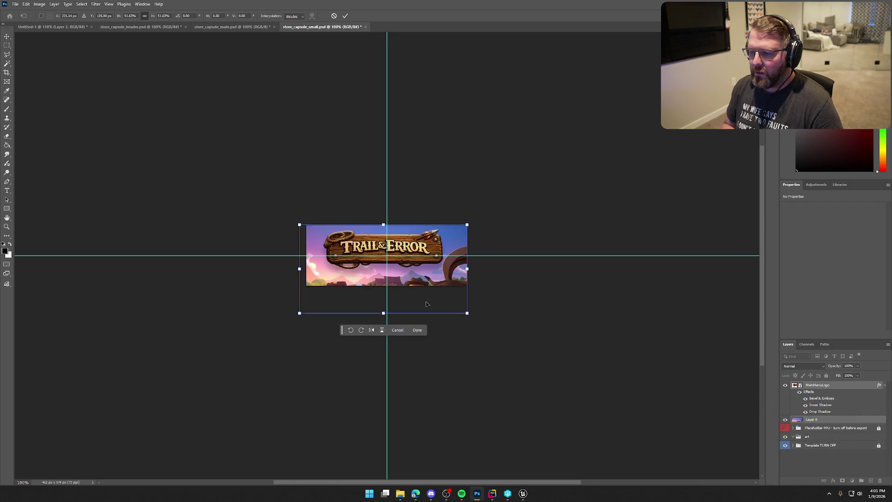
key("Up")
key("Up")
key("Up")
key("Down")
key("Down")
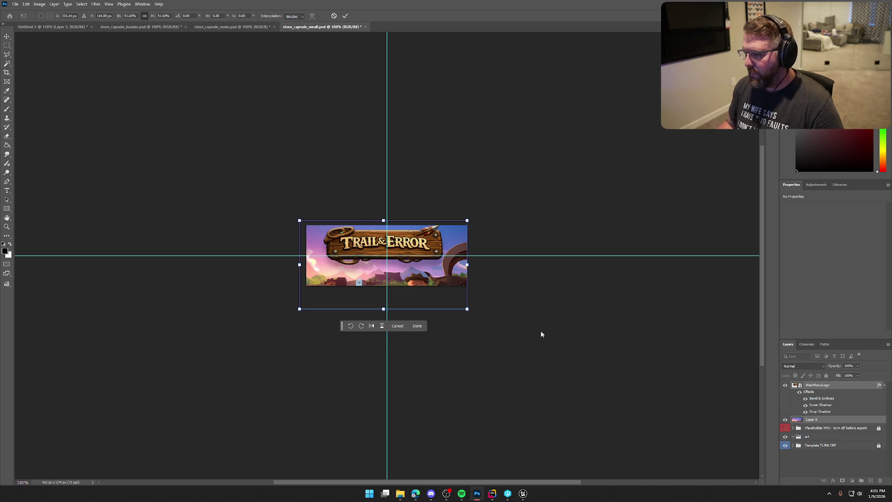
key("Up")
key("Up")
key("Up")
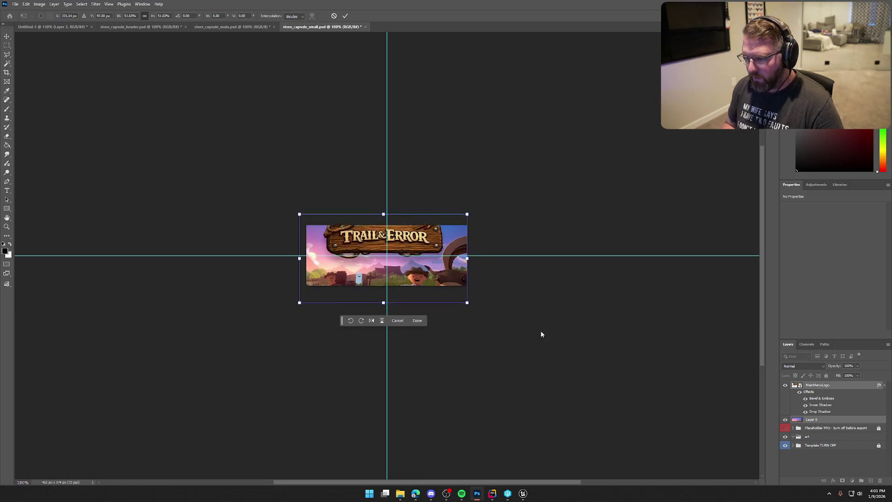
key("Up")
key("Up")
key("Up")
key("Down")
key("Down")
key("Down")
key("Down")
key("Down")
key("Down")
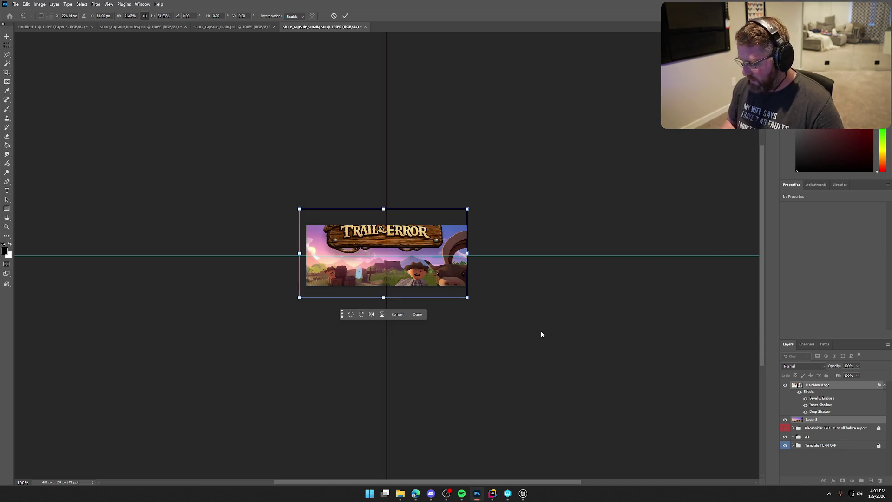
key("Return")
- Lower the MainMenuLogo slightly within the small capsule
left_click(832, 385)
key("ctrl+t")
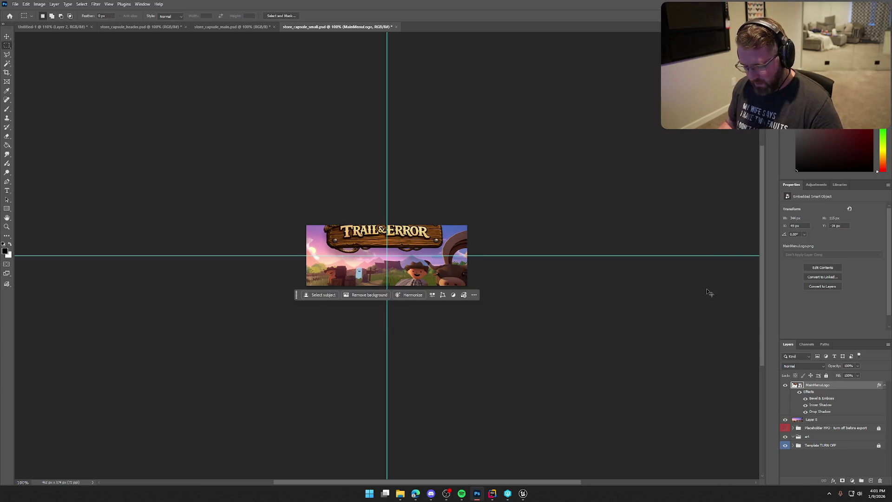
left_click_drag(426, 237, 425, 251)
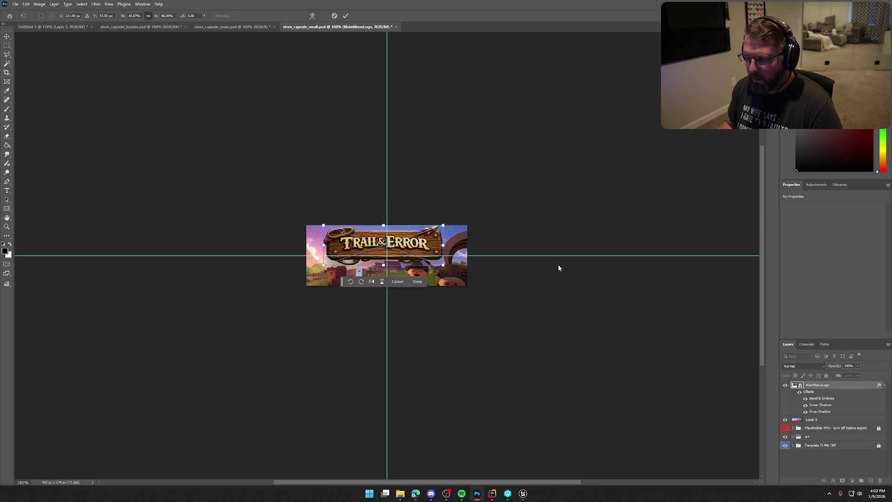
key("Return")
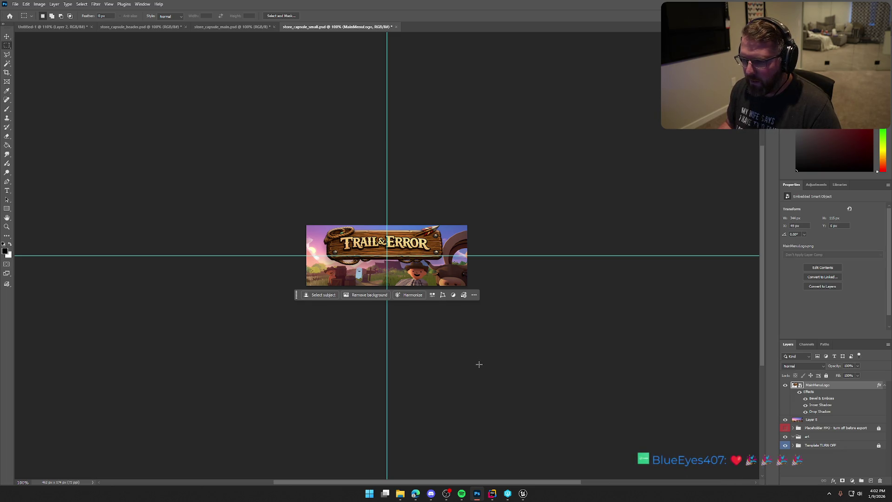
- Quick-export the small capsule as store_capsule_small.png
left_click(15, 5)
mouse_move(47, 124)
left_click(123, 126)
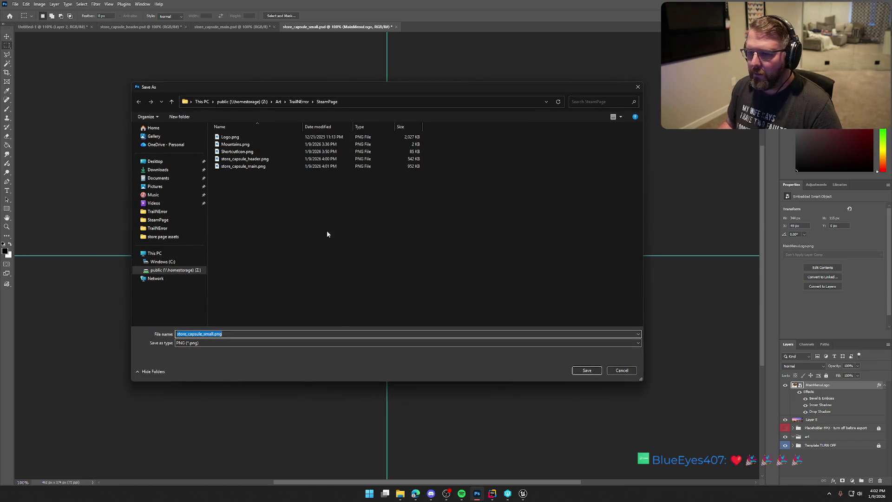
left_click(588, 371)
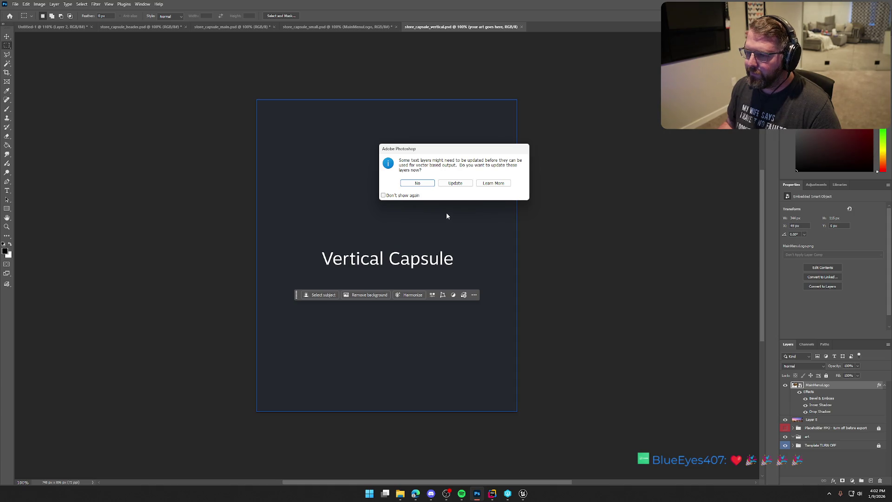
- Skip the text-layer update, paste the artwork, and delete the screenshot layer
left_click(419, 183)
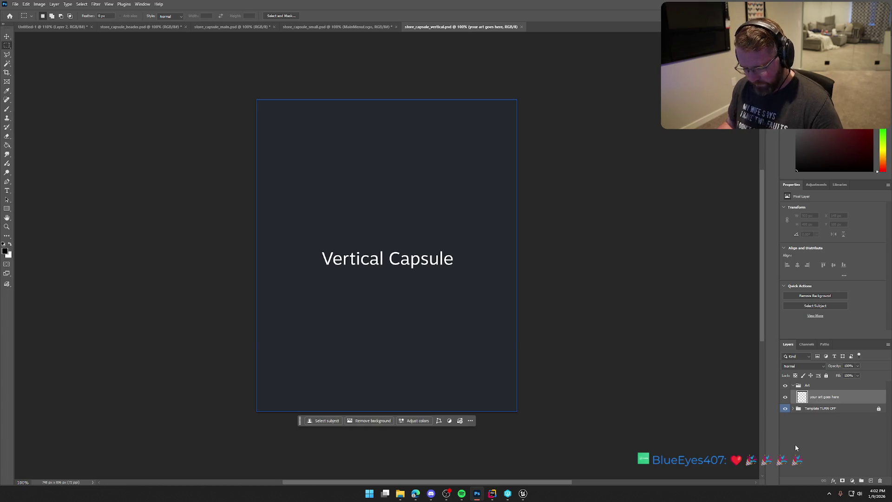
key("ctrl+v")
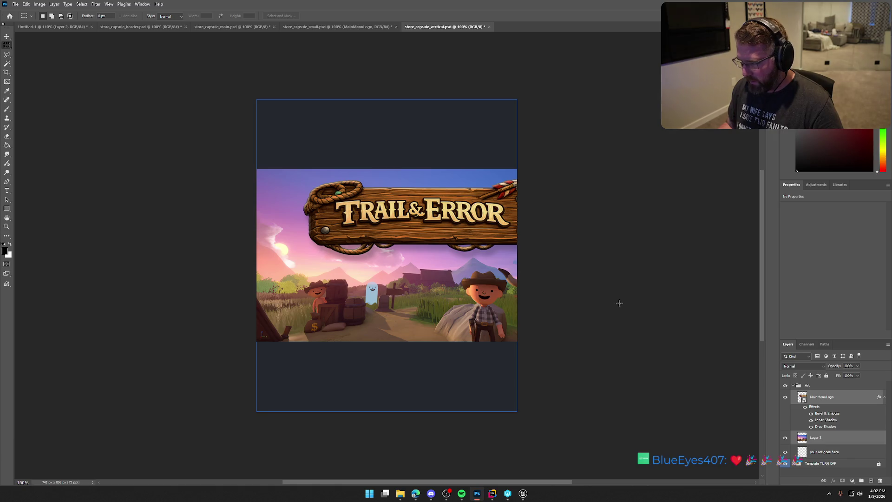
left_click(816, 439)
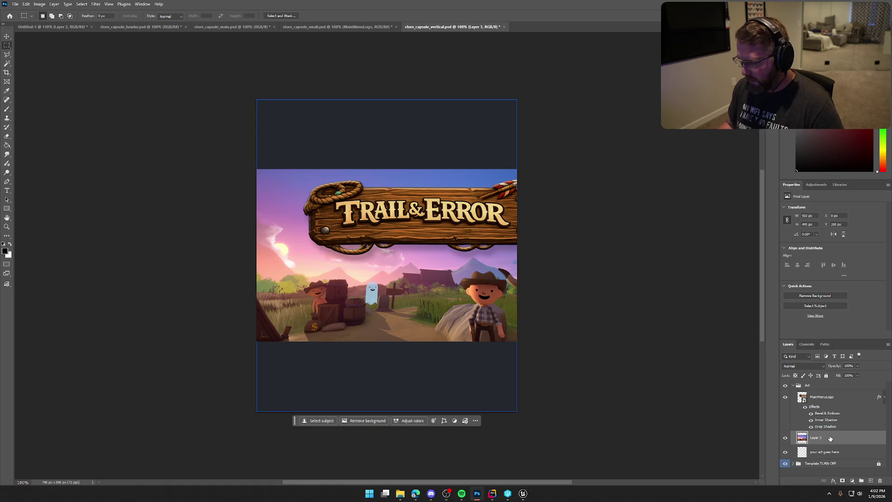
key("Delete")
key("Delete")
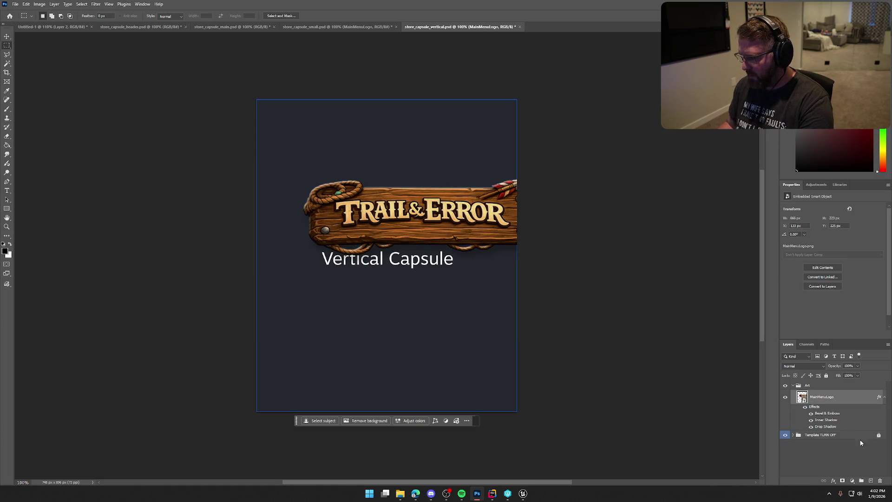
- Move the logo up to sit inside the vertical capsule's top edge
key("ctrl+t")
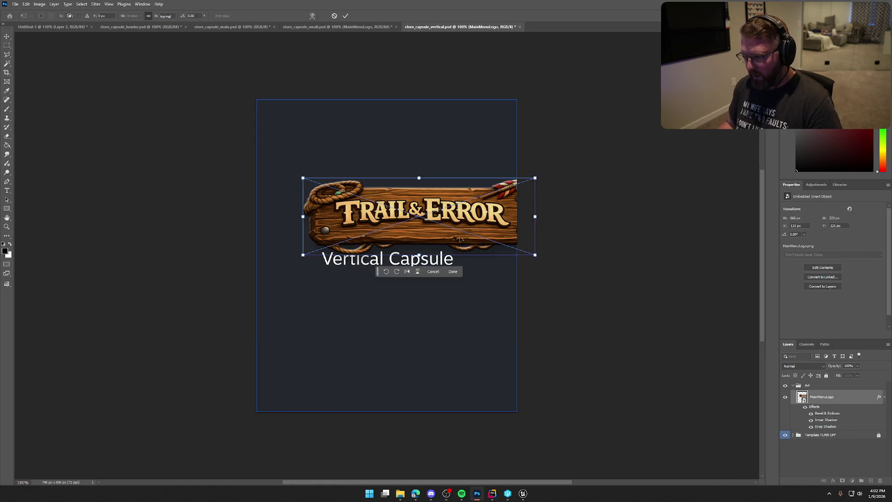
mouse_move(502, 227)
left_mouse_down()
mouse_move(441, 169)
mouse_move(465, 158)
left_mouse_up()
key("Return")
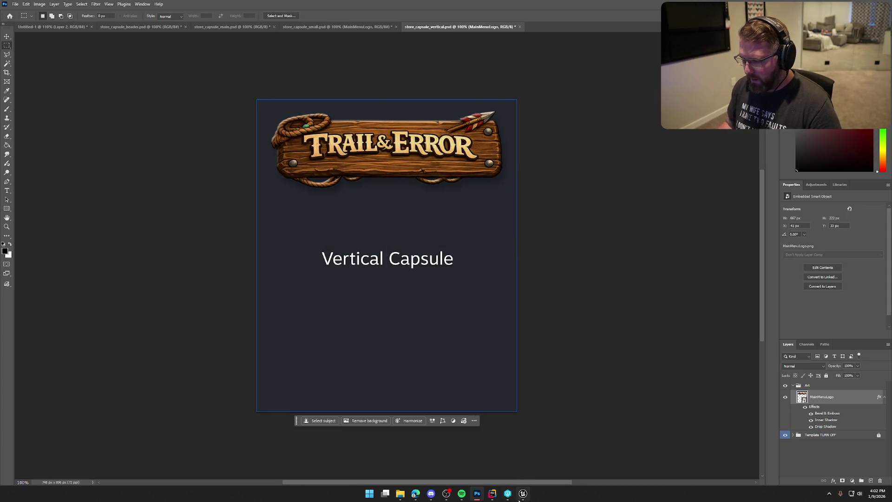
left_click(522, 496)
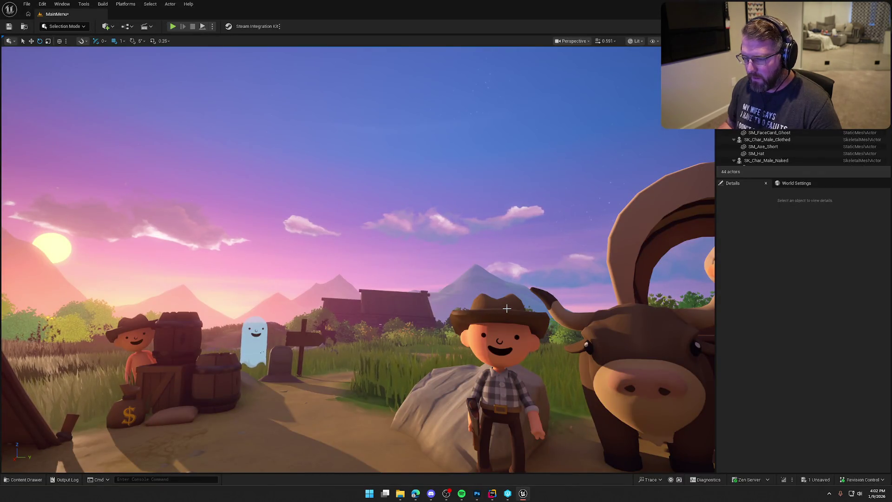
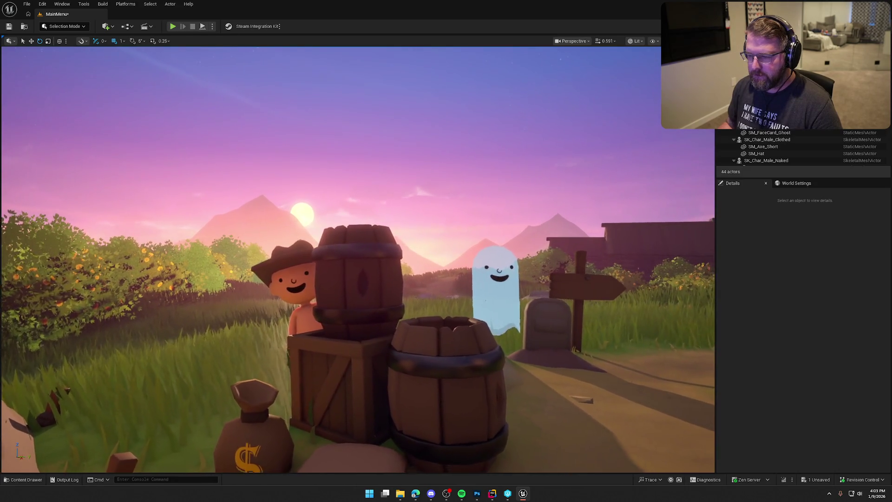
- Move closer and snip the cowboy, barrels and ghost scene in a full-screen viewport
scroll(488, 297, "down", 3)
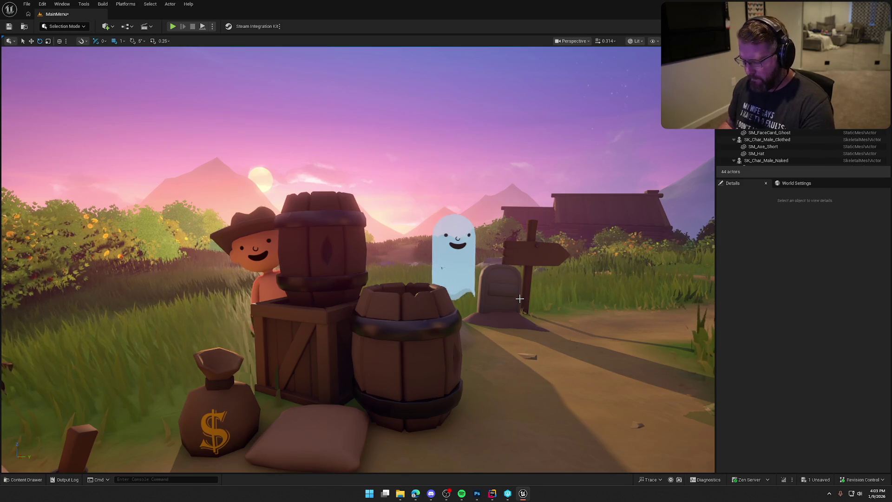
key("F11")
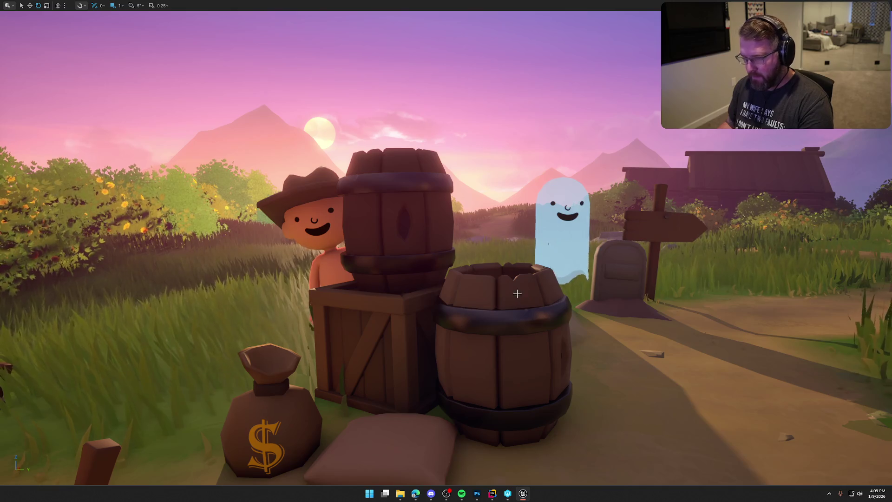
key("super+shift+s")
mouse_move(164, 12)
left_mouse_down()
mouse_move(587, 356)
mouse_move(674, 484)
mouse_move(753, 486)
left_mouse_up()
key("F11")
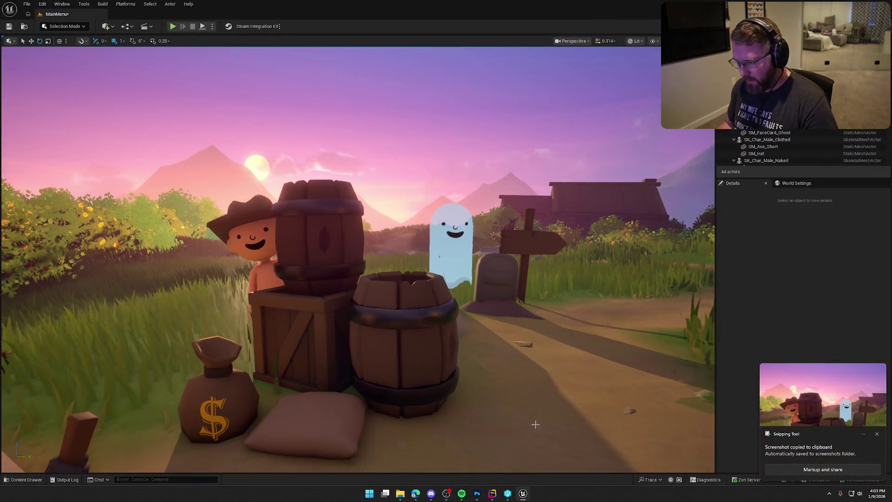
- Paste the scene screenshot, scale it to cover the capsule, and place it beneath the logo
key("alt+Tab")
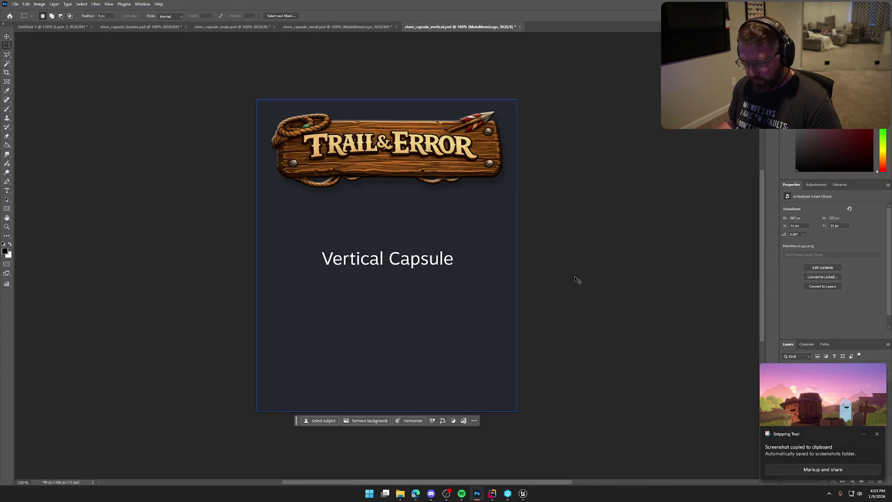
key("ctrl+v")
key("ctrl+t")
left_click_drag(255, 99, 375, 193)
mouse_move(656, 357)
left_mouse_down()
mouse_move(539, 270)
mouse_move(492, 276)
left_mouse_up()
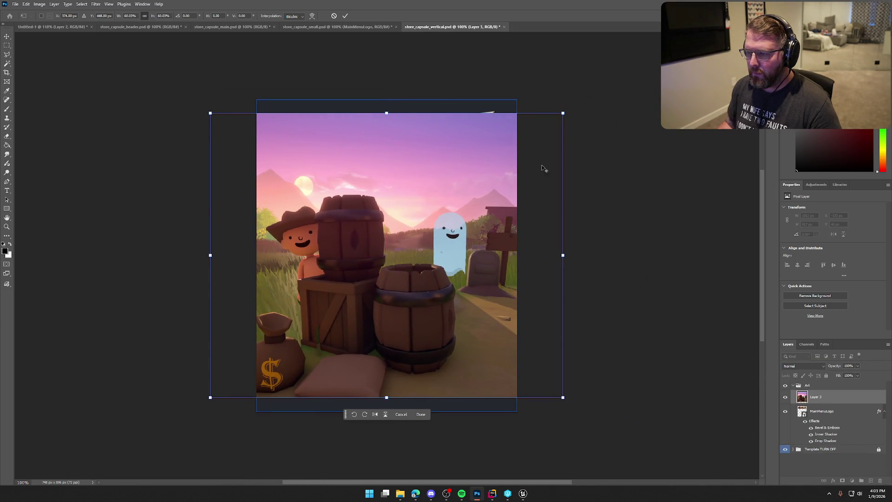
left_click_drag(563, 113, 581, 96)
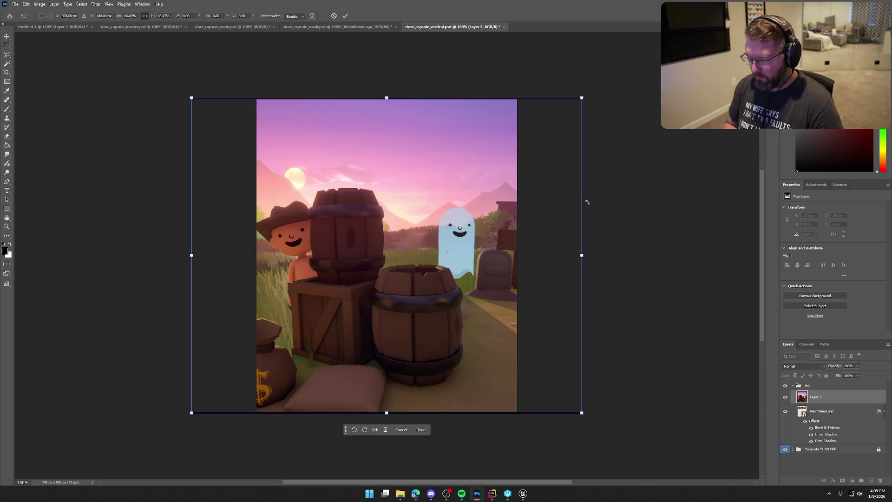
key("Return")
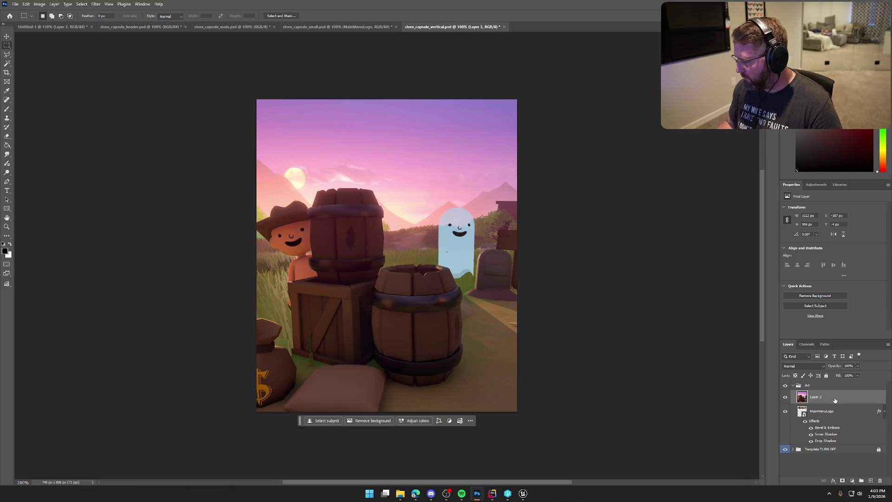
left_click_drag(835, 400, 835, 439)
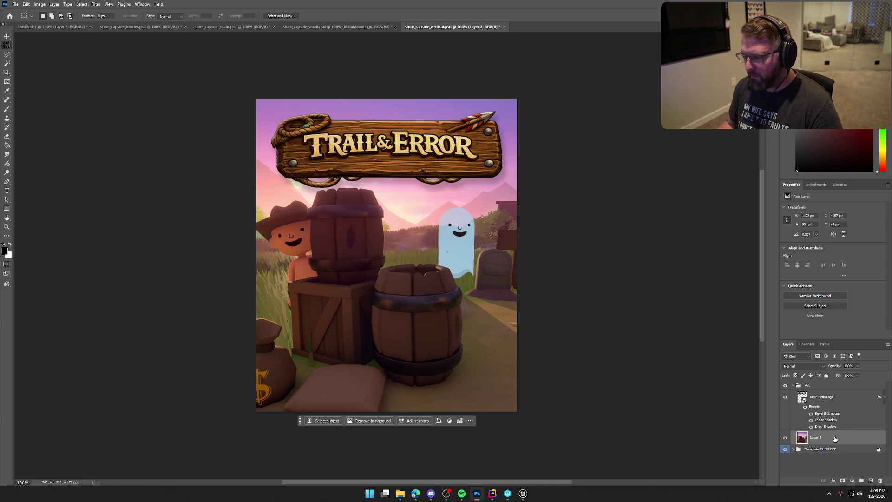
- Nudge the Trail & Error logo slightly higher on the capsule
left_click(823, 399)
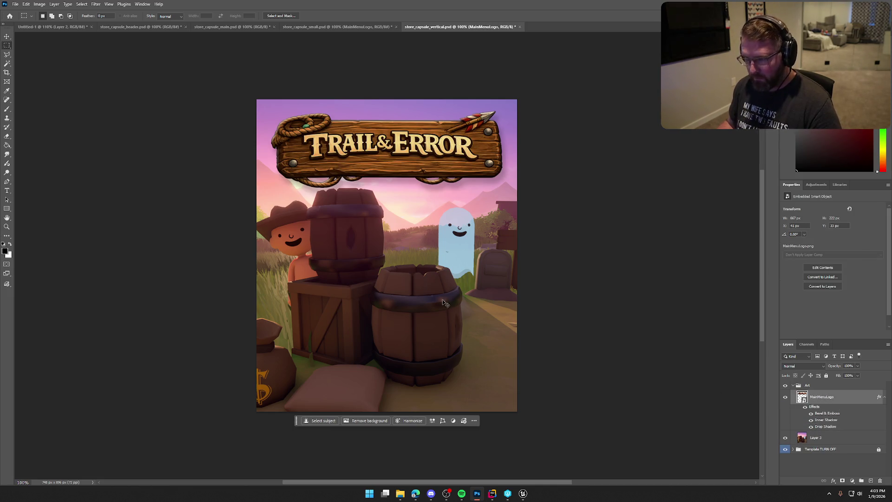
key("ctrl+t")
left_click_drag(471, 155, 472, 147)
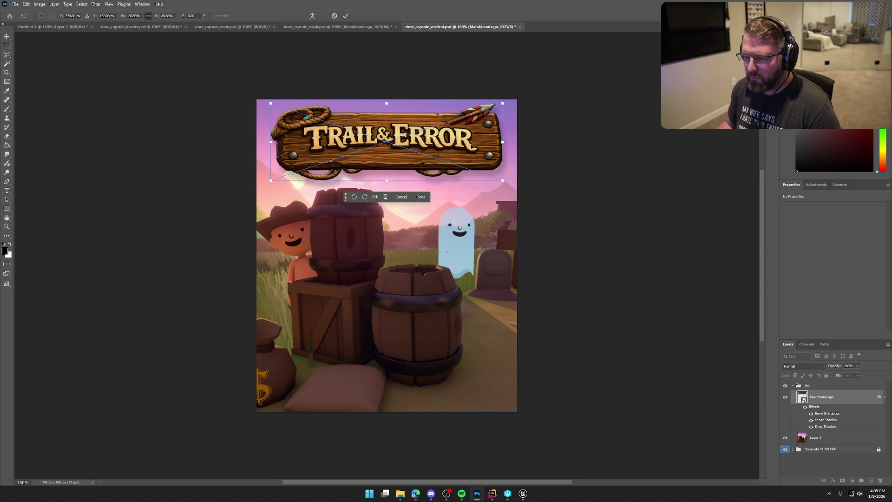
key("Return")
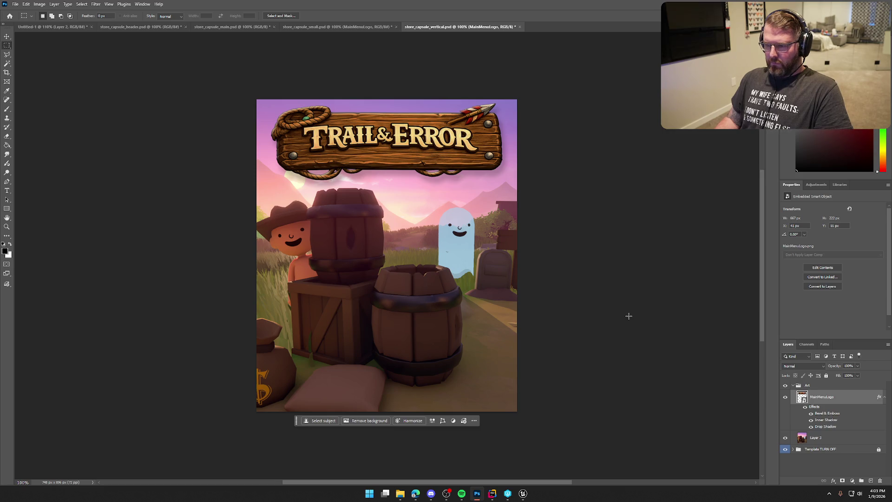
- Quick-export the vertical capsule as store_capsule_vertical.png
left_click(15, 4)
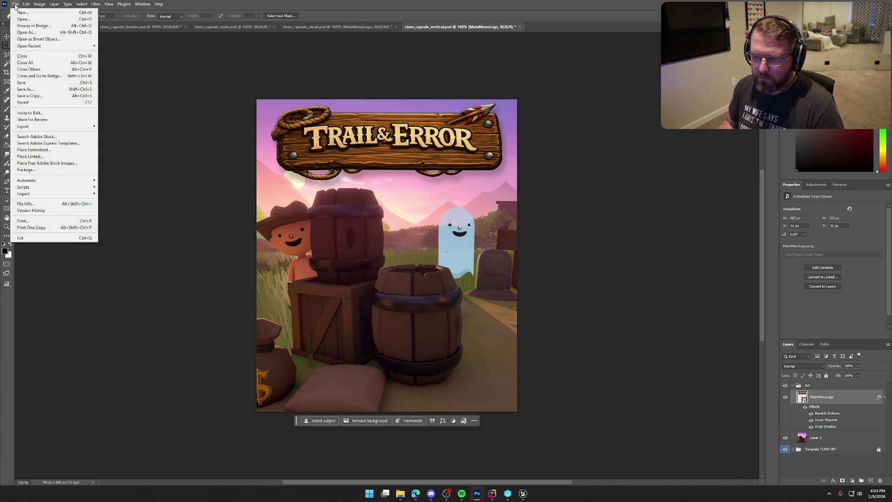
mouse_move(47, 128)
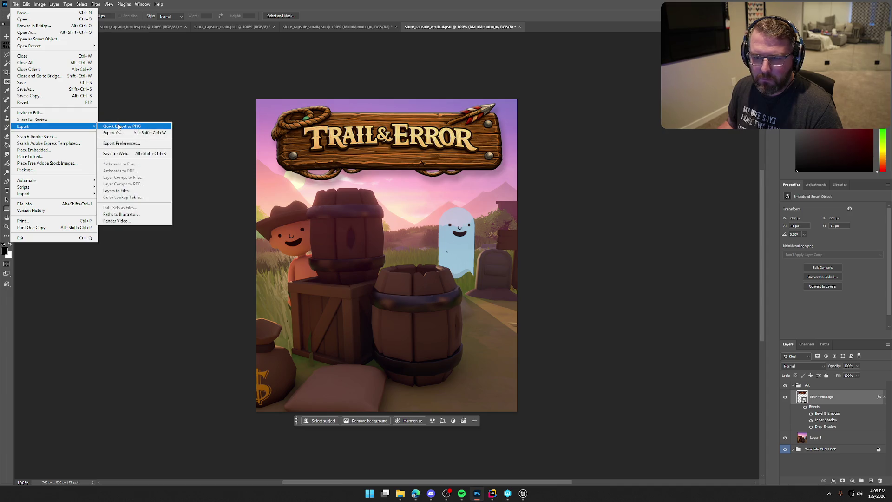
left_click(122, 126)
left_click(586, 370)
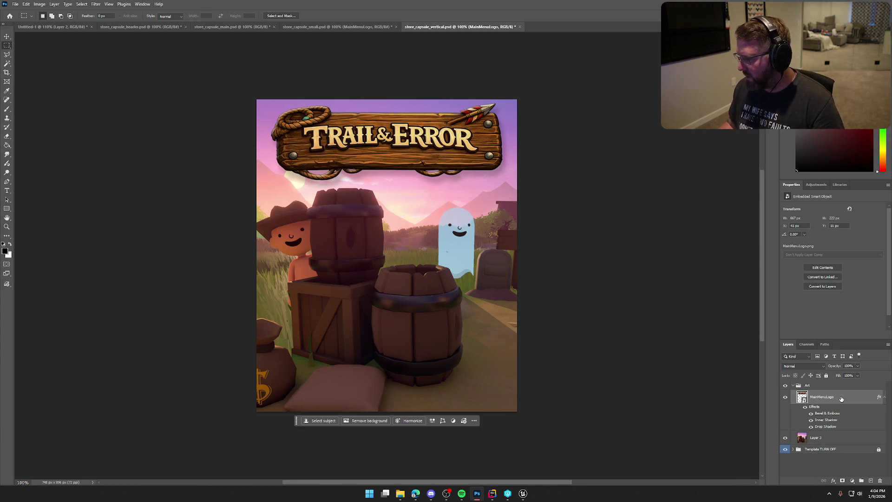
- Patch a small spot on the ghost in Layer 3 with Content-Aware Fill
left_click(844, 438)
left_click_drag(445, 249, 451, 255)
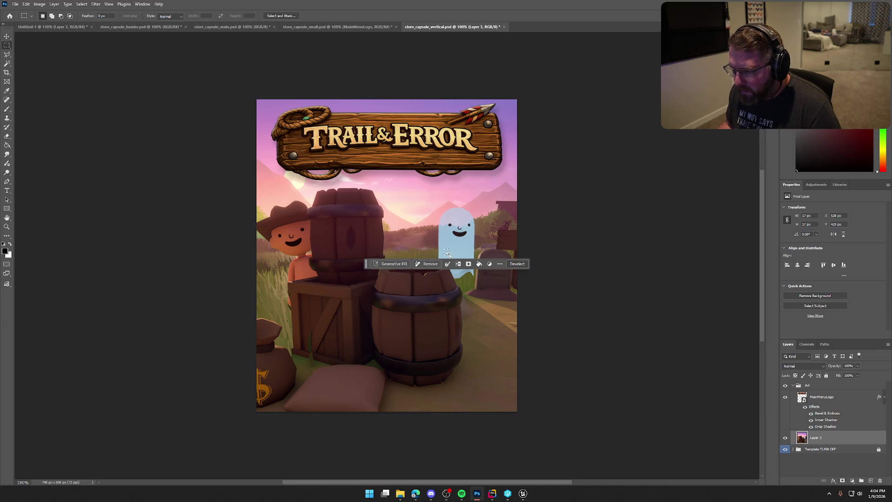
right_click(447, 253)
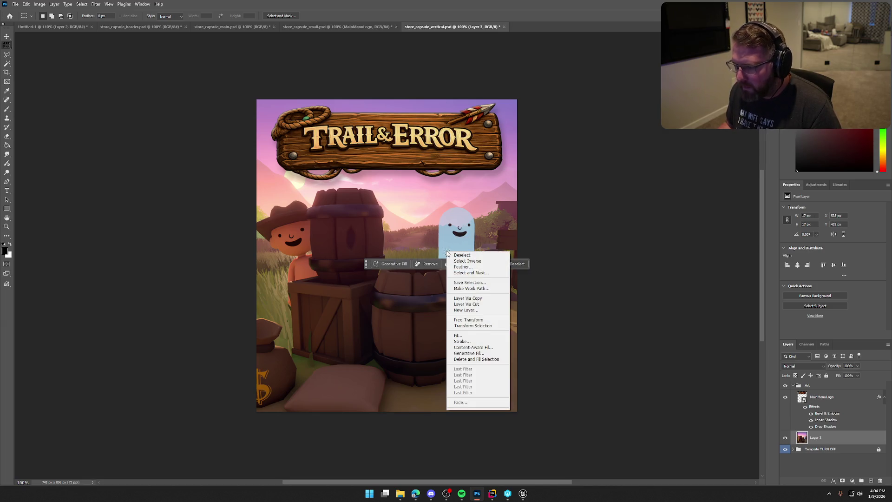
left_click(485, 348)
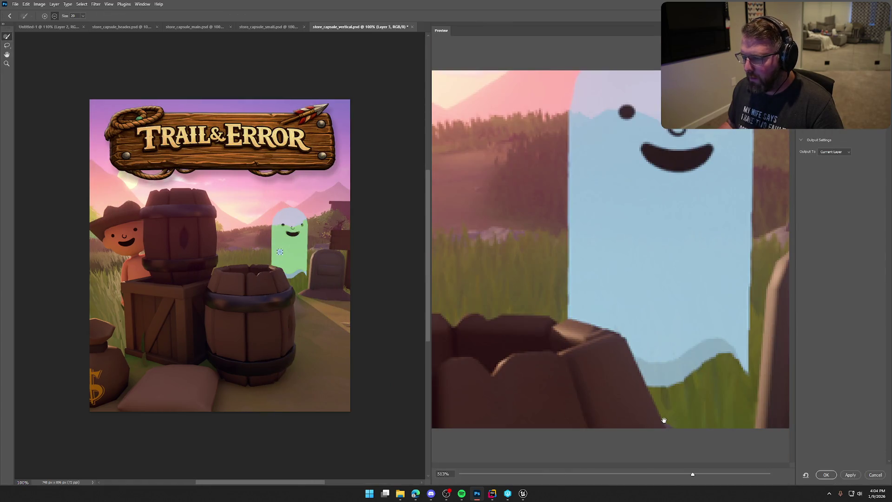
left_click(826, 474)
left_click(535, 303)
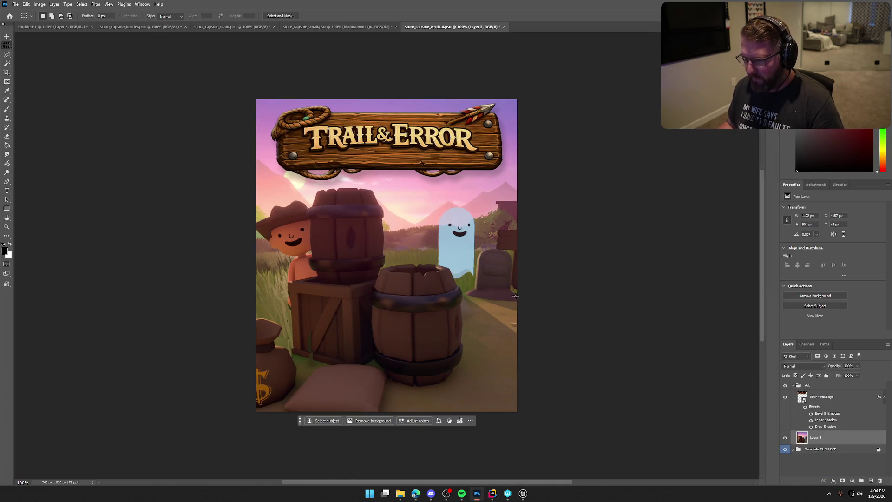
- Re-export the patched capsule as PNG, replacing the earlier store_capsule_vertical.png
left_click(15, 4)
mouse_move(47, 126)
left_click(132, 128)
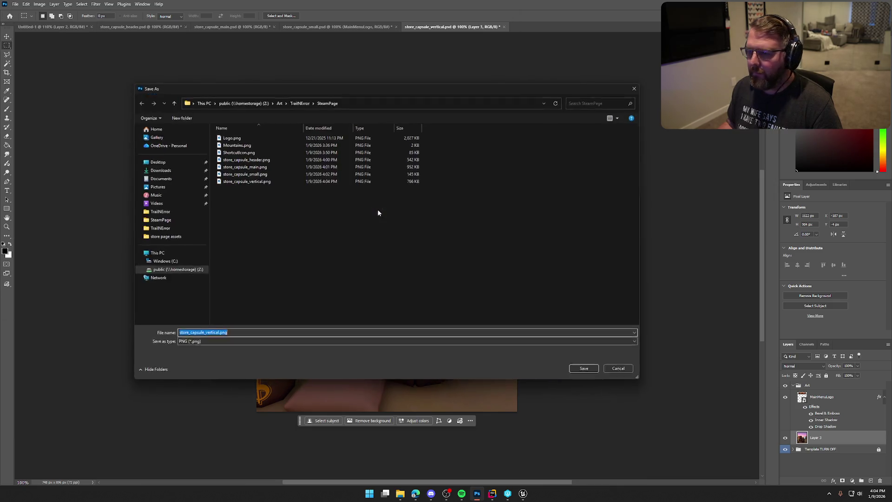
left_click(587, 371)
left_click(463, 246)
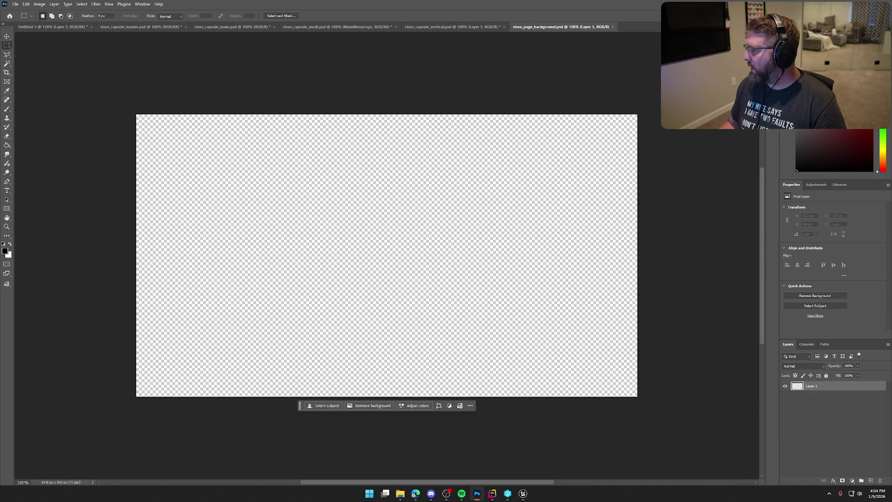
key("alt+Tab")
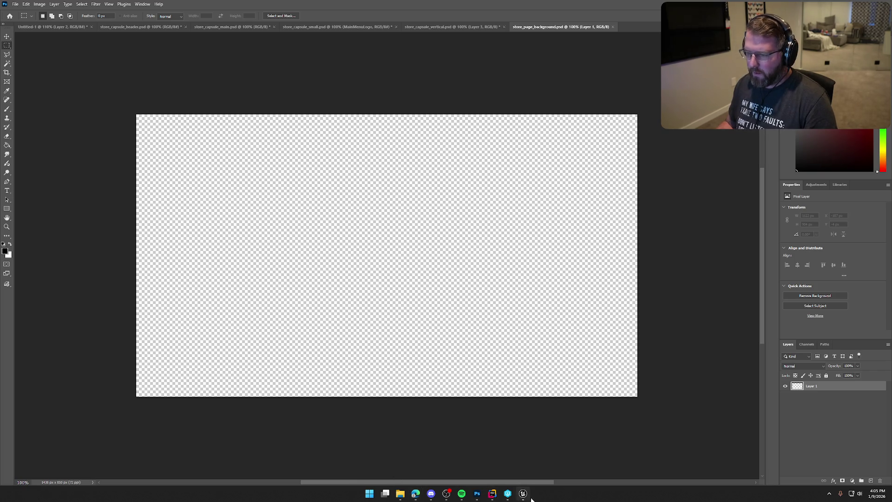
key("alt+Tab")
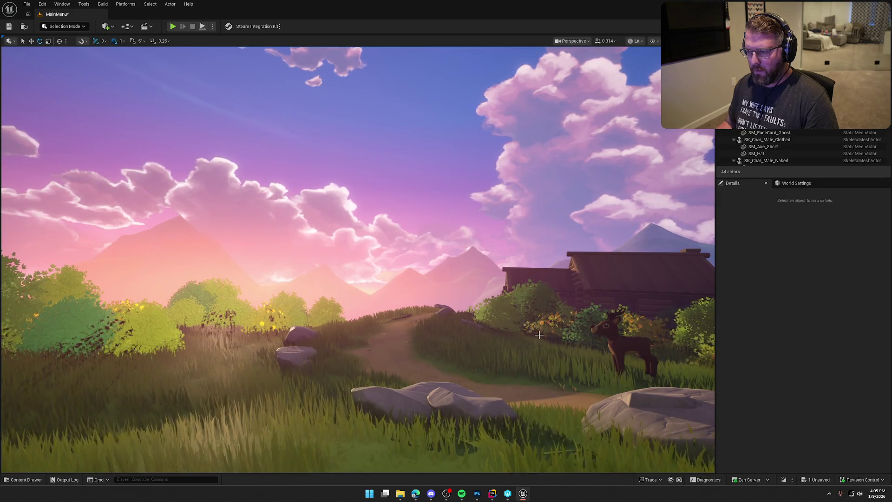
- Snip the whole meadow viewport with mountains, cabin and deer, then return to Photoshop
key("super+shift+s")
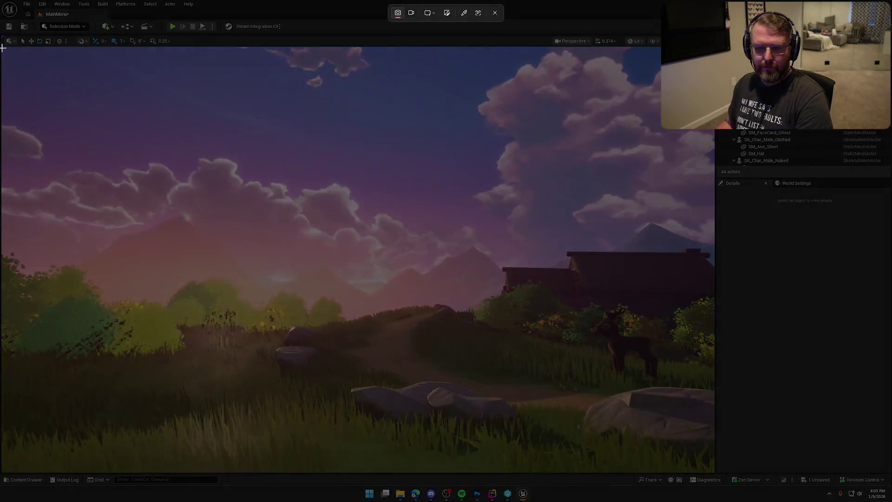
mouse_move(3, 49)
left_mouse_down()
mouse_move(248, 168)
mouse_move(693, 445)
mouse_move(713, 473)
left_mouse_up()
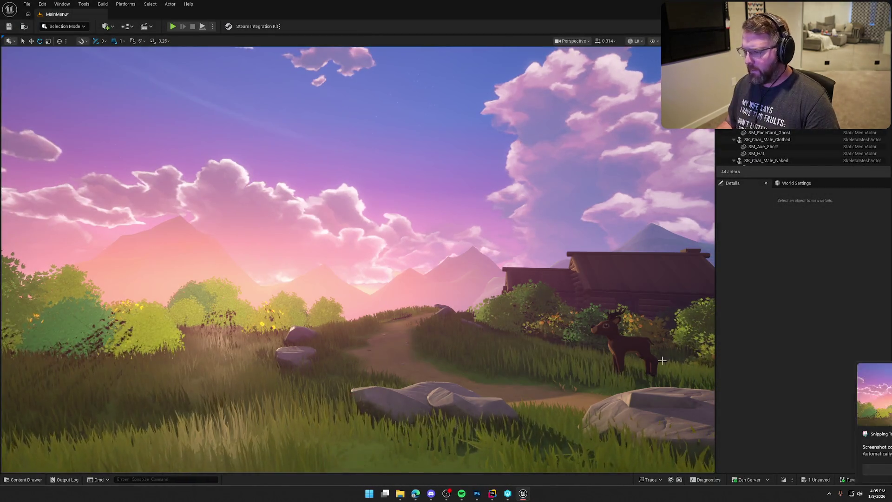
key("alt+Tab")
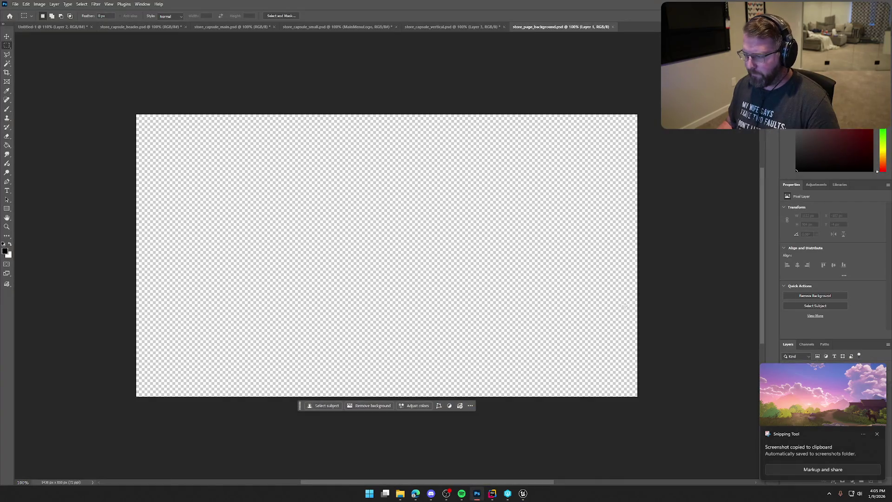
- Paste the meadow screenshot and scale it to about 74% to fill the background canvas
key("ctrl+v")
key("ctrl+t")
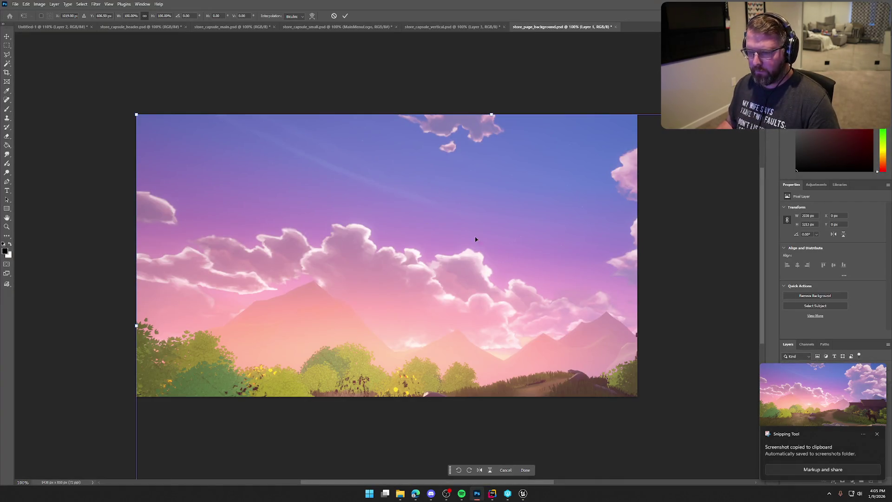
mouse_move(583, 331)
left_mouse_down()
mouse_move(474, 243)
mouse_move(486, 247)
mouse_move(482, 264)
left_mouse_up()
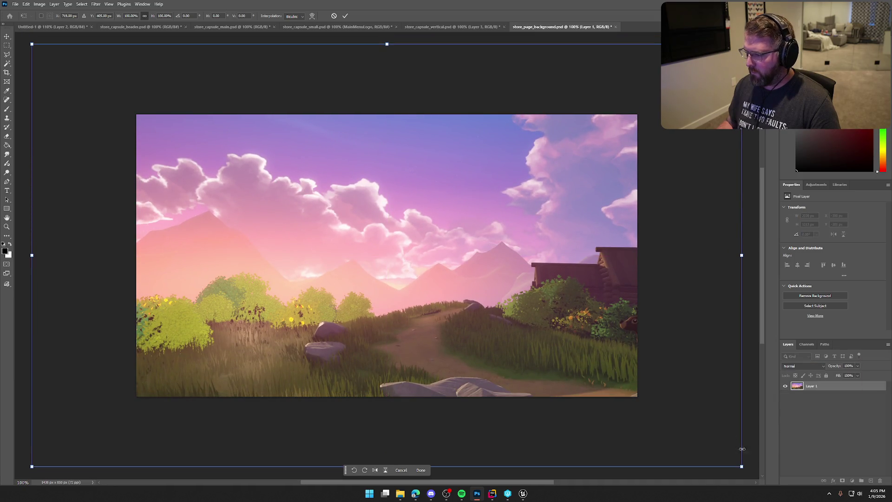
left_click_drag(742, 468, 642, 405)
key("Return")
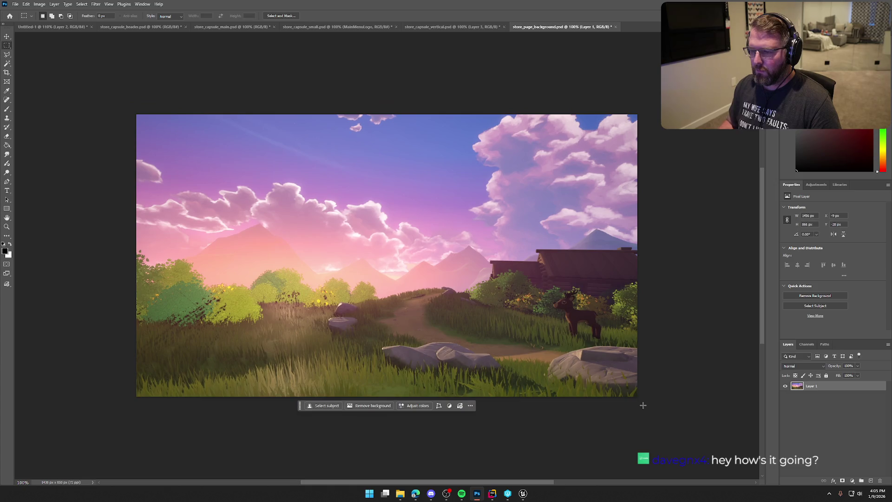
- Quick-export the store page background as a PNG
left_click(15, 4)
mouse_move(58, 126)
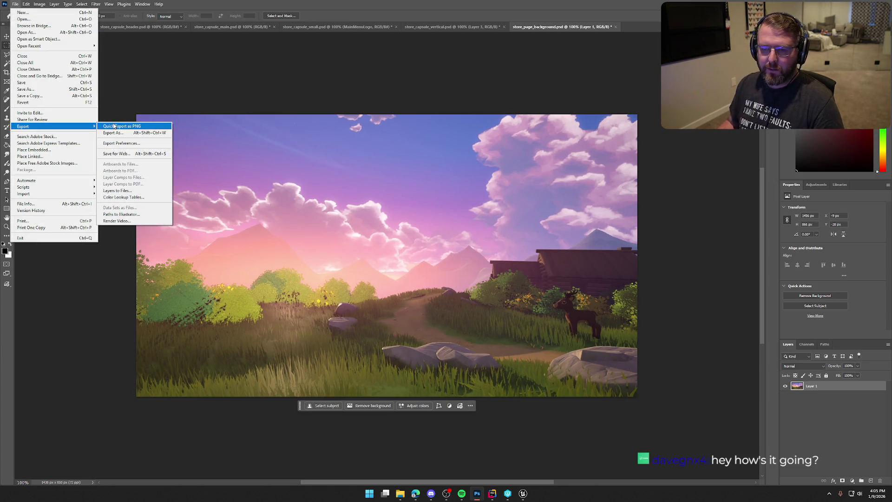
left_click(118, 126)
left_click(587, 370)
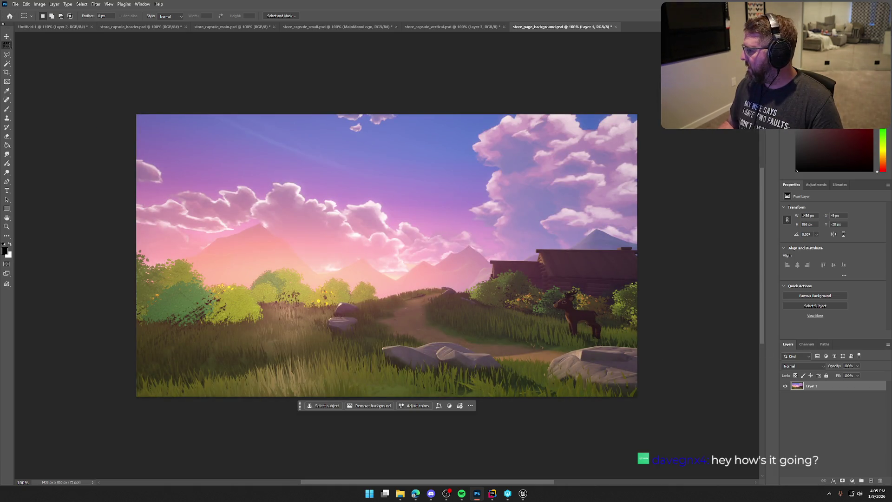
key("alt+Tab")
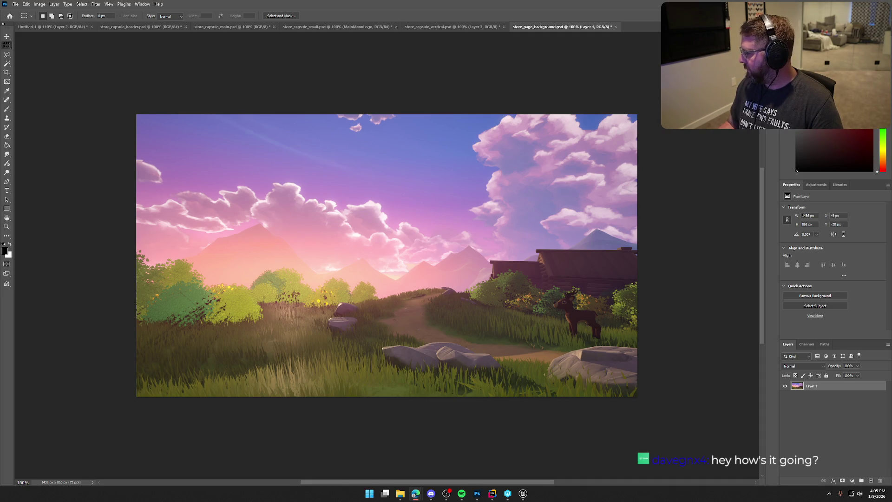
key("alt+Tab")
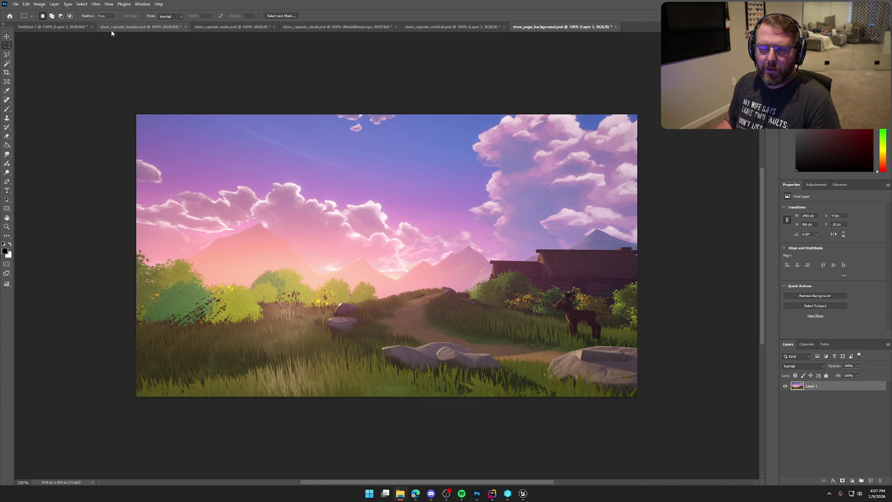
- Close store_capsule_main, store_capsule_small, store_capsule_vertical and store_page_background without saving
left_click(87, 27)
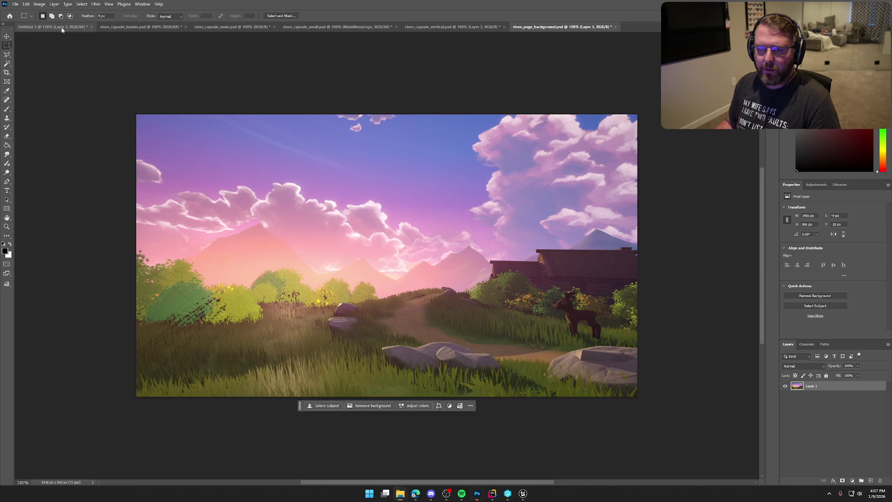
left_click(110, 27)
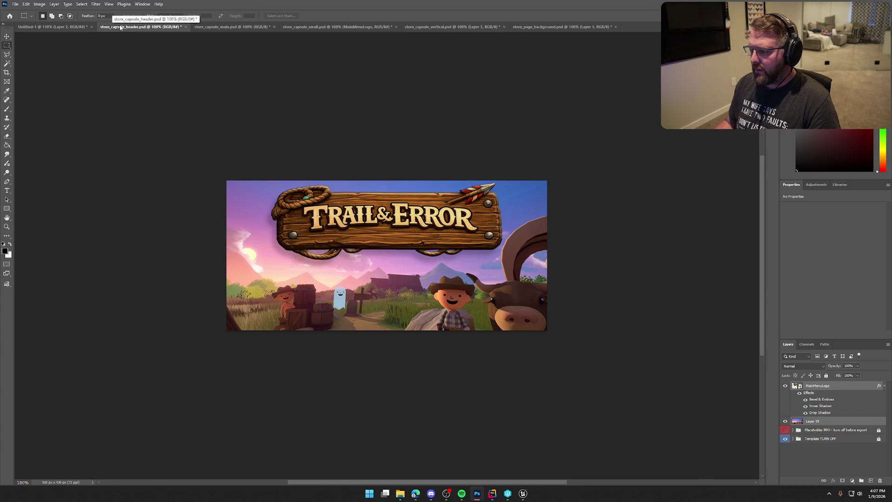
left_click(223, 26)
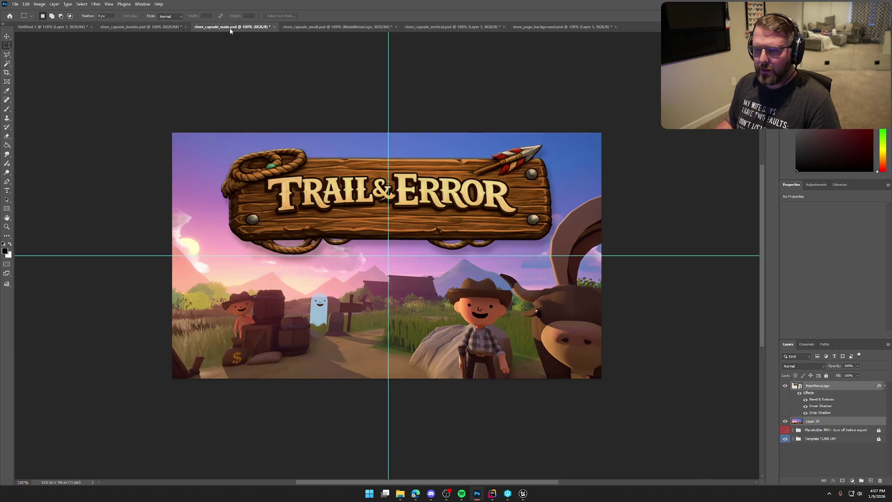
left_click(274, 26)
left_click(447, 179)
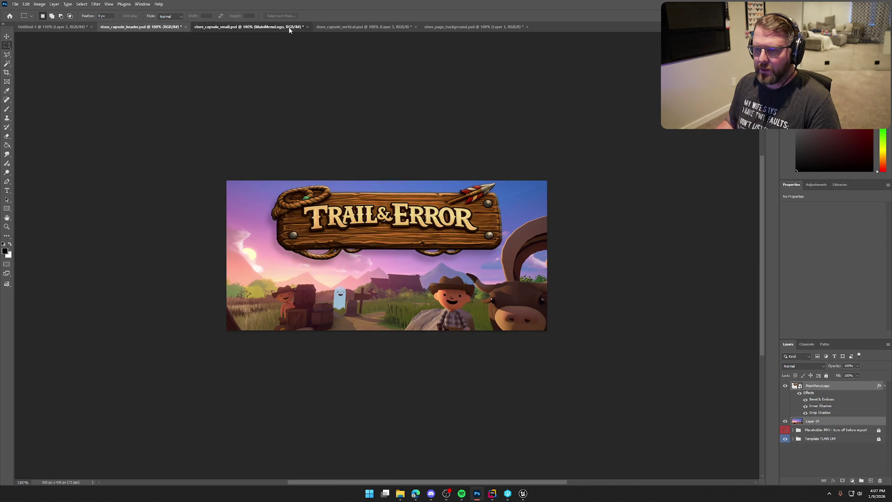
left_click(289, 27)
left_click(308, 27)
left_click(444, 179)
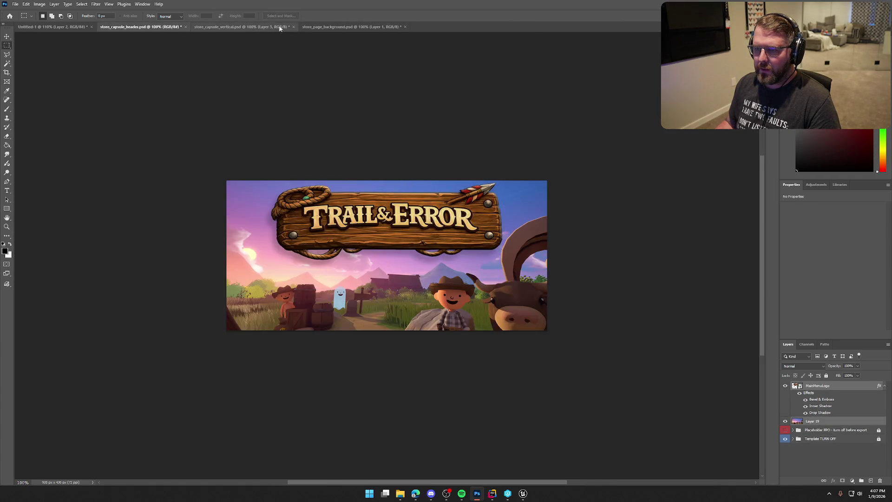
left_click(294, 27)
left_click(443, 178)
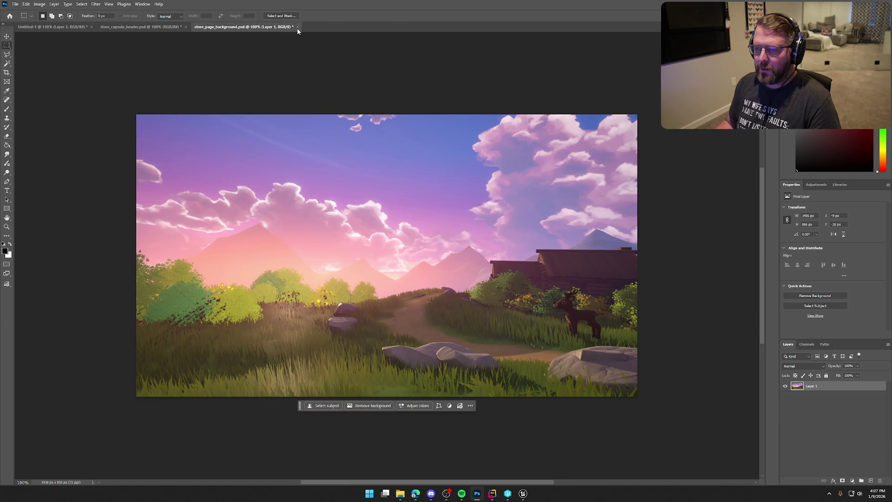
left_click(297, 27)
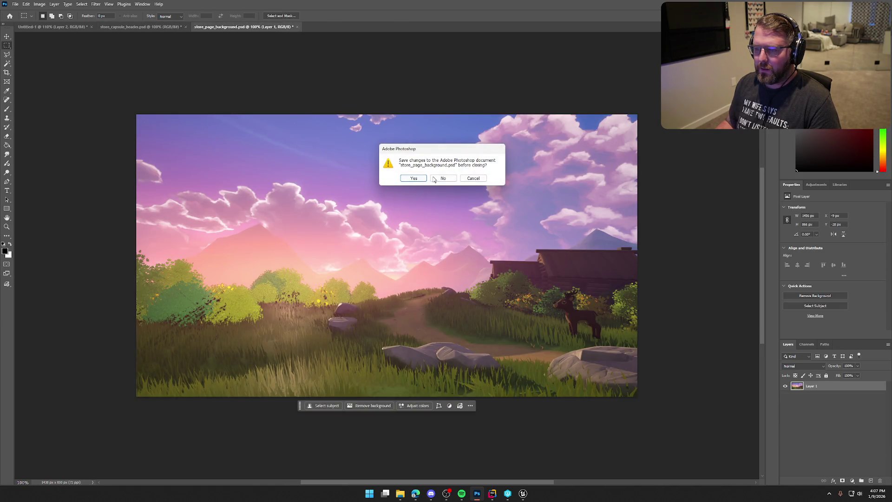
left_click(443, 179)
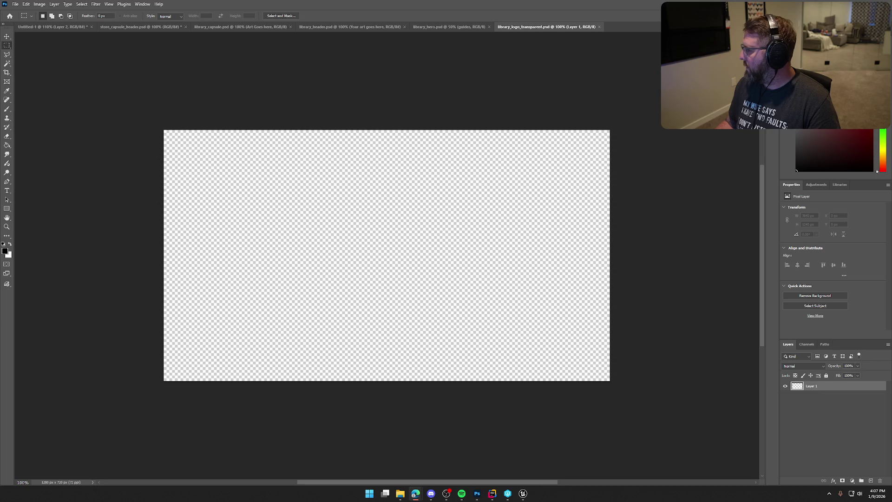
- Show the library_capsule template, then bring up the Unreal Editor MainMenu scene
left_click(215, 28)
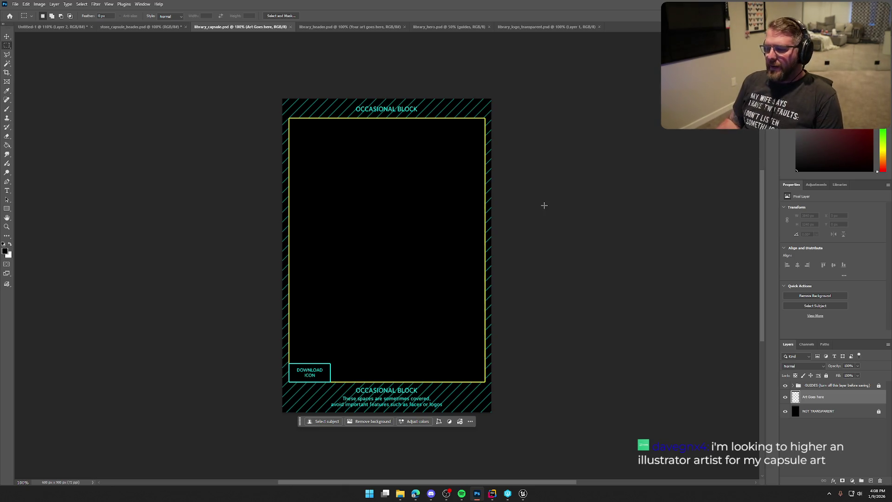
left_click(524, 493)
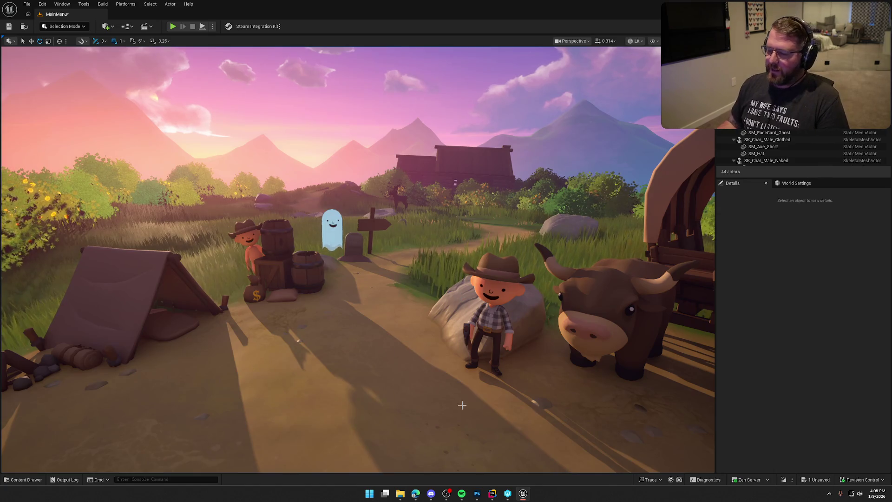
- Copy the MainMenuLogo layer from store_capsule_header into the library_capsule document
left_click(479, 497)
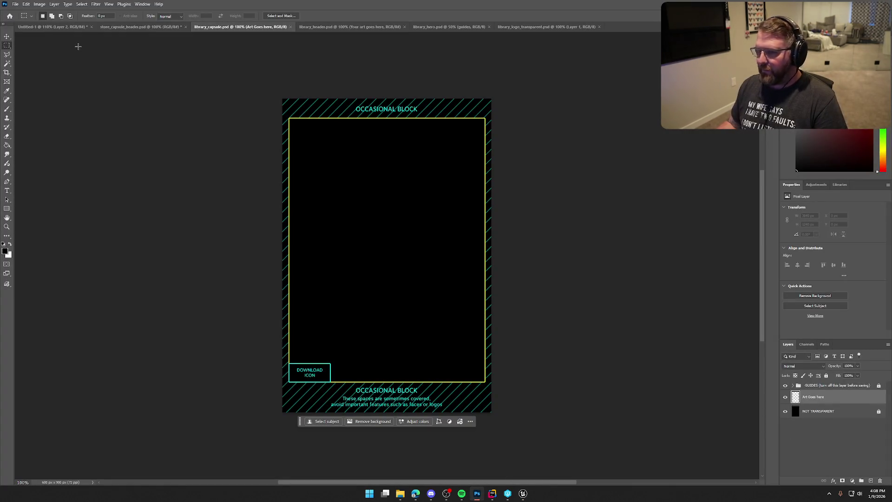
left_click(134, 27)
left_click(842, 443)
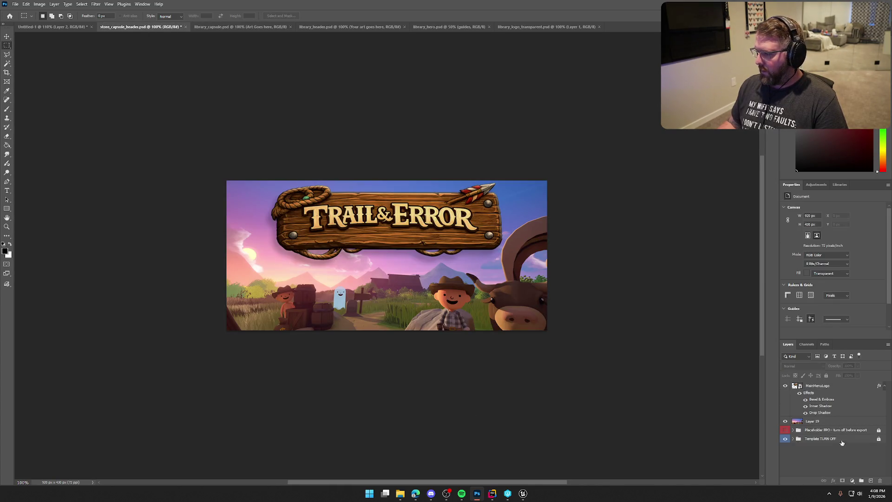
left_click(834, 390)
mouse_move(312, 106)
left_mouse_down()
mouse_move(271, 28)
mouse_move(551, 272)
mouse_move(590, 282)
left_mouse_up()
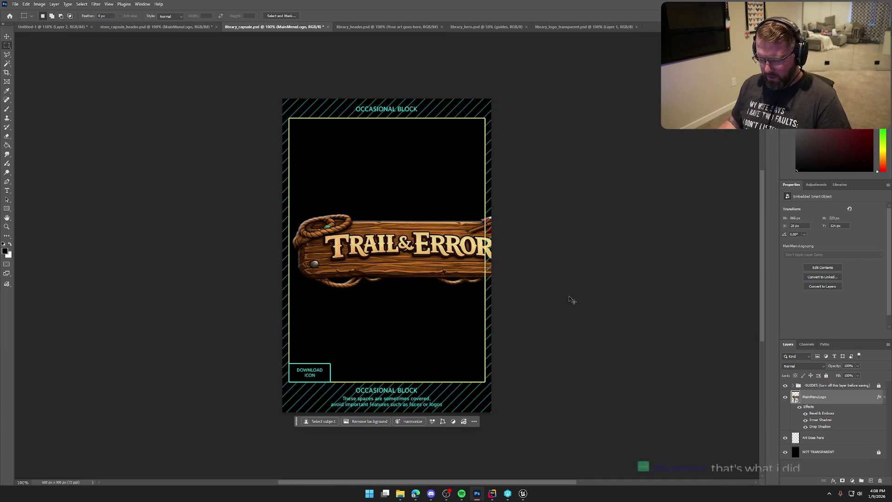
- Scale the logo to about 61% and move it near the capsule top
key("ctrl+t")
left_click_drag(525, 291, 506, 266)
left_click_drag(464, 233, 441, 148)
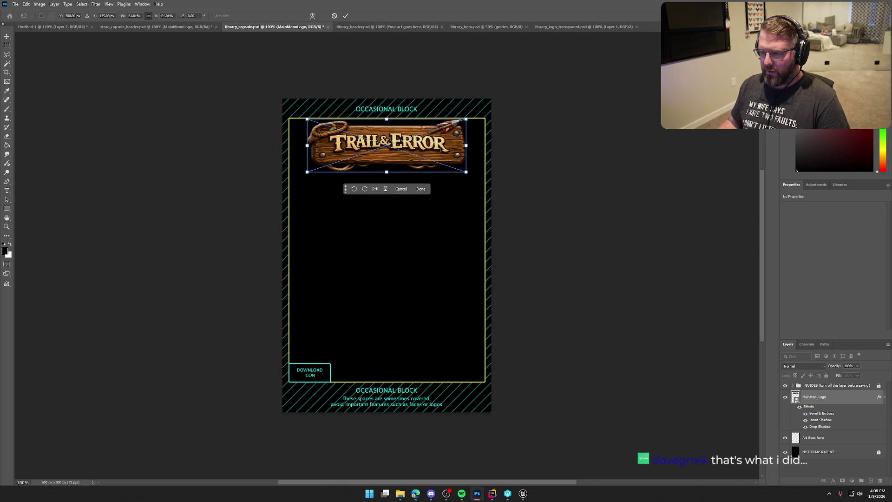
key("Return")
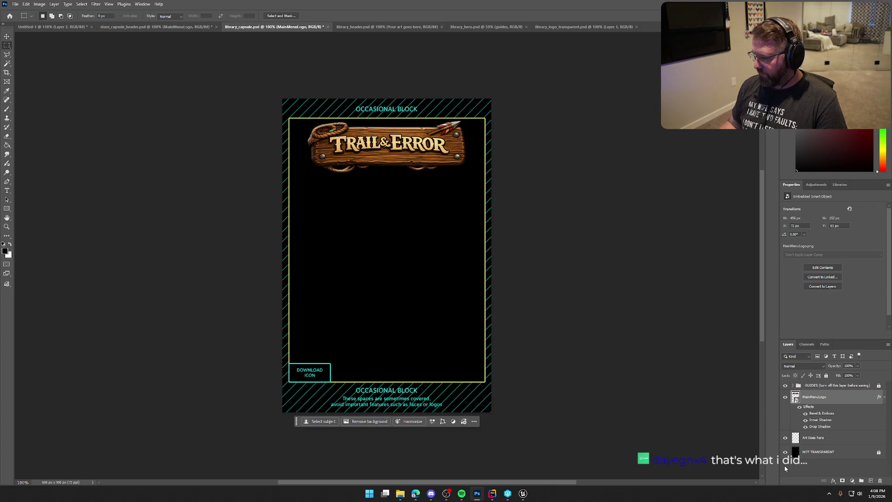
left_click(785, 387)
left_click(785, 387)
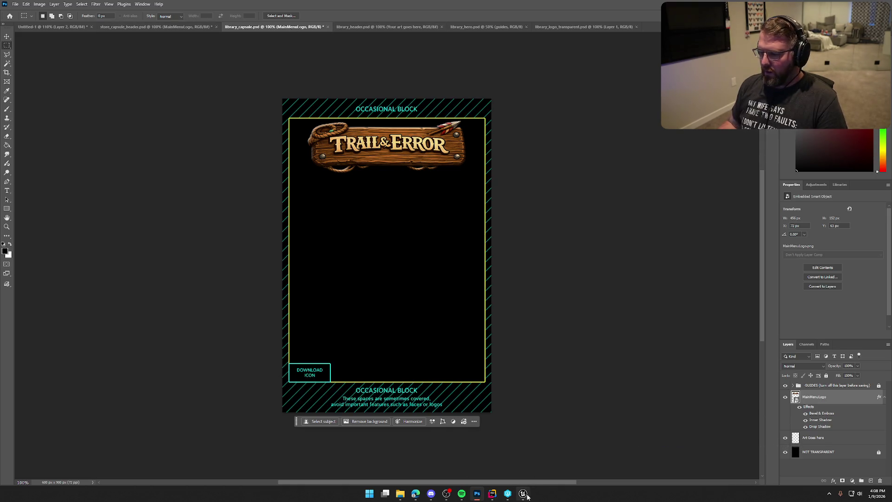
mouse_move(524, 496)
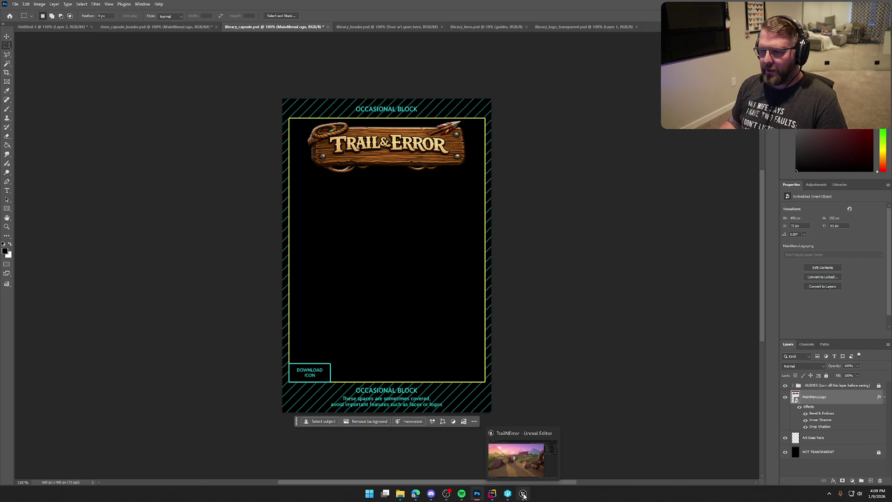
left_click(524, 495)
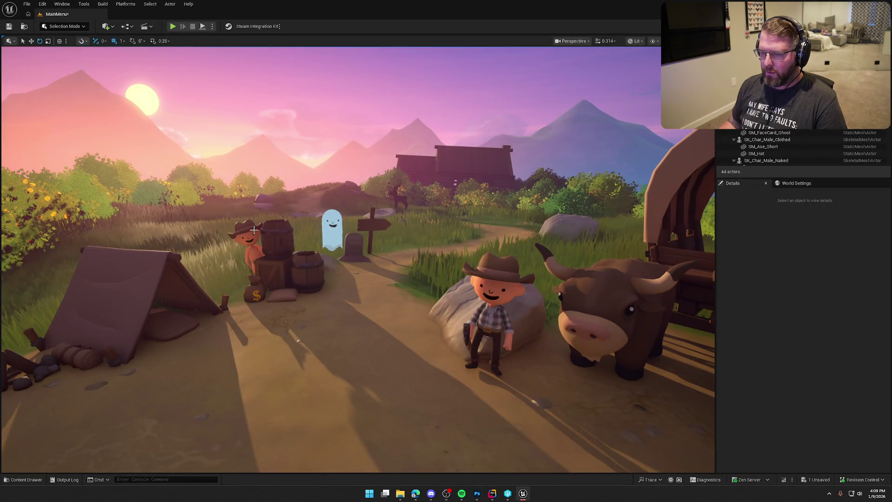
- Frame the sunset view of mountains and deer and snip the viewport
left_click_drag(501, 337, 441, 302)
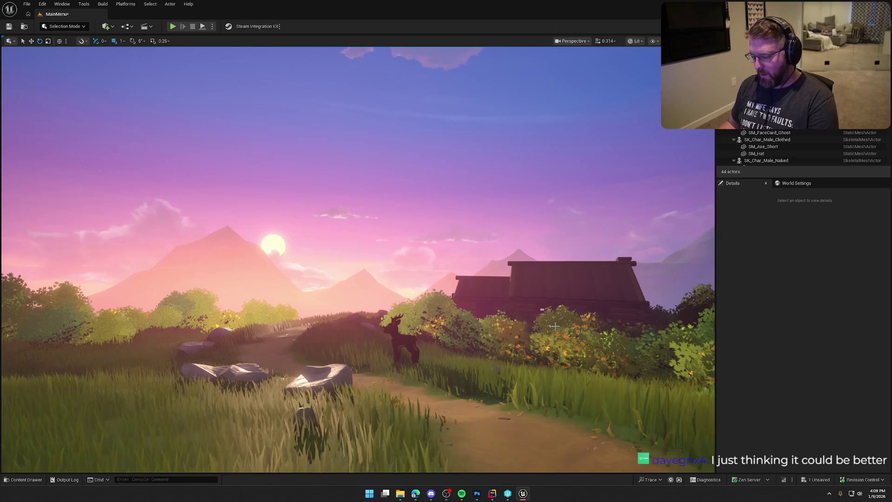
key("super+shift+s")
mouse_move(25, 47)
left_mouse_down()
mouse_move(679, 428)
mouse_move(709, 465)
left_mouse_up()
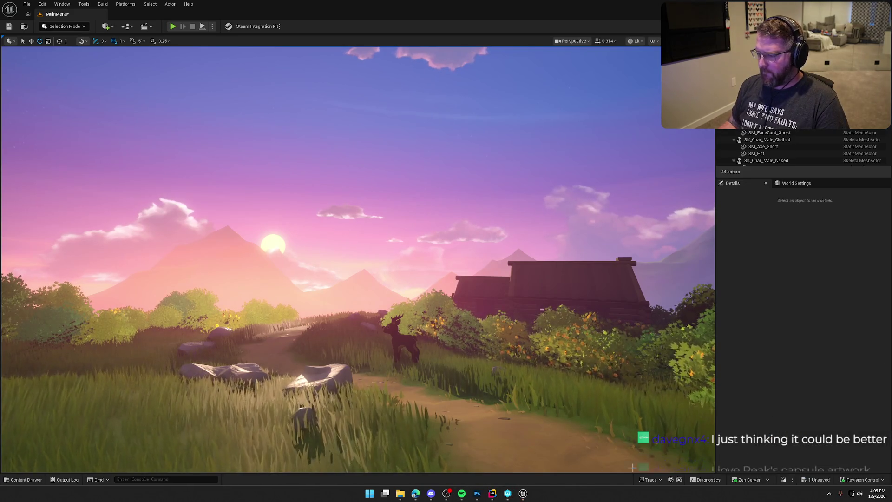
left_click(492, 494)
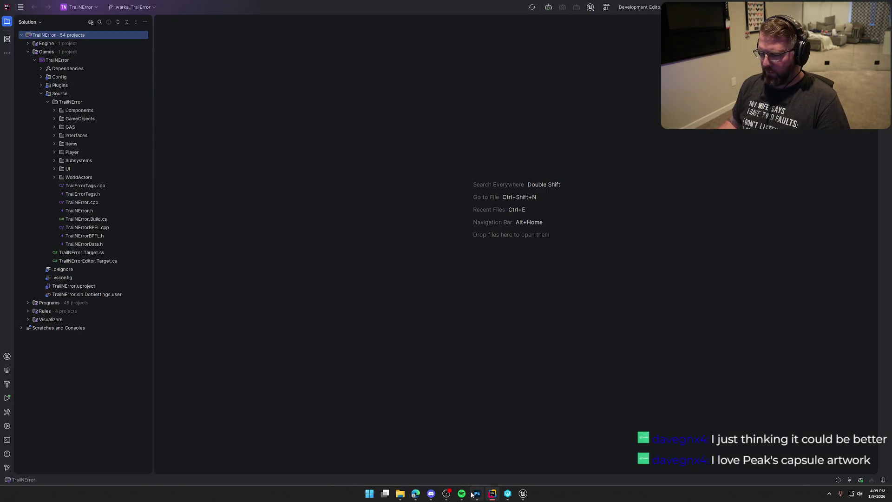
- Paste the sunset meadow into the library capsule, showing sun and deer, beneath the logo
left_click(474, 494)
key("ctrl+v")
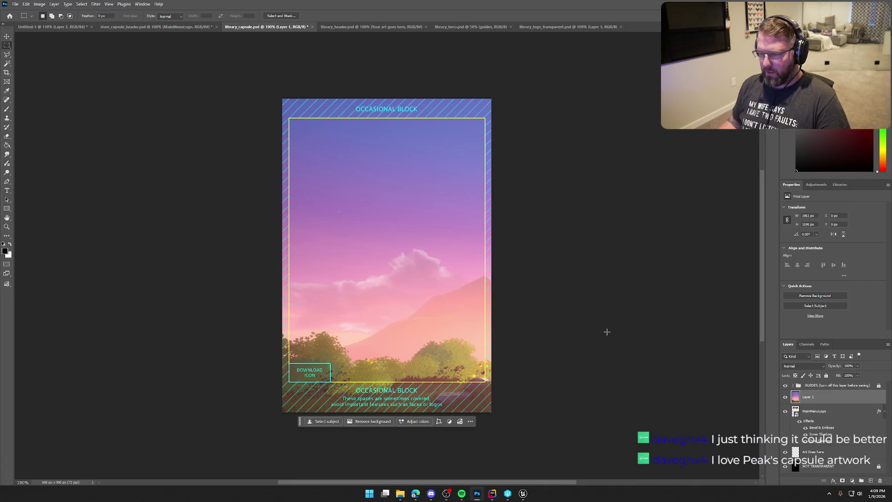
key("ctrl+t")
left_click_drag(687, 341, 474, 280)
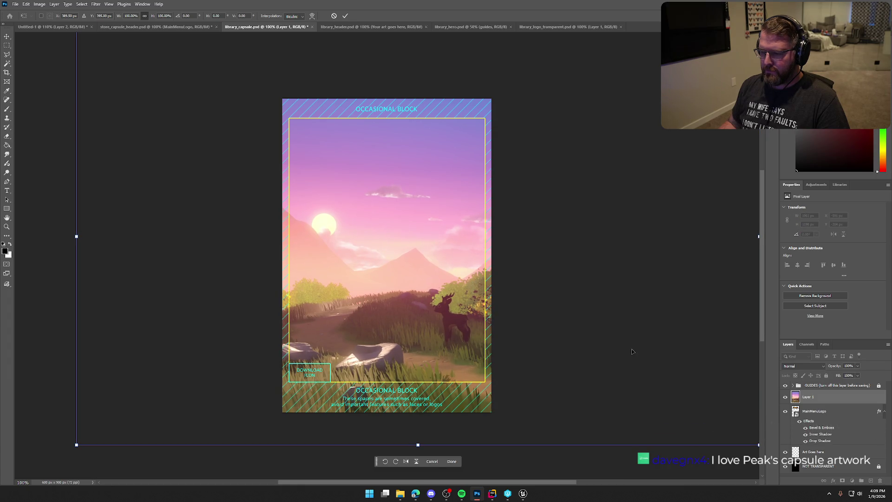
key("Return")
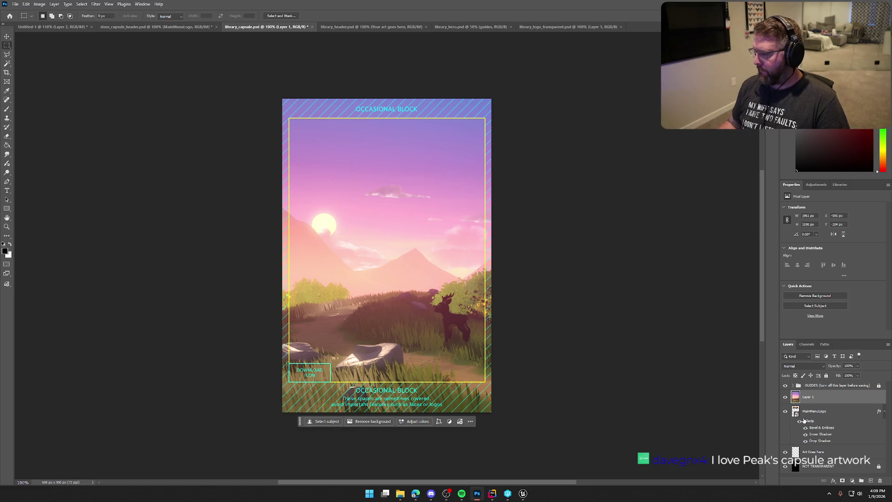
left_click(786, 386)
left_click_drag(826, 402, 832, 437)
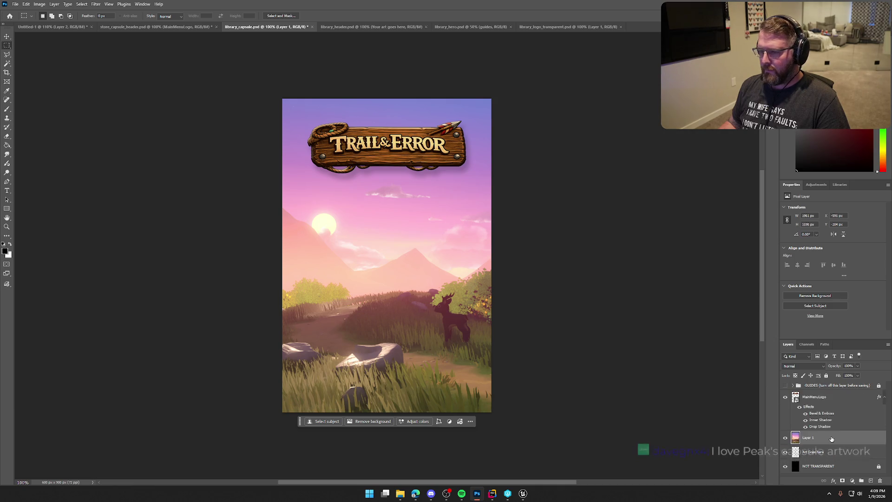
- Enlarge the MainMenuLogo to about 77% and move it up toward the top edge
left_click(799, 393)
key("ctrl+t")
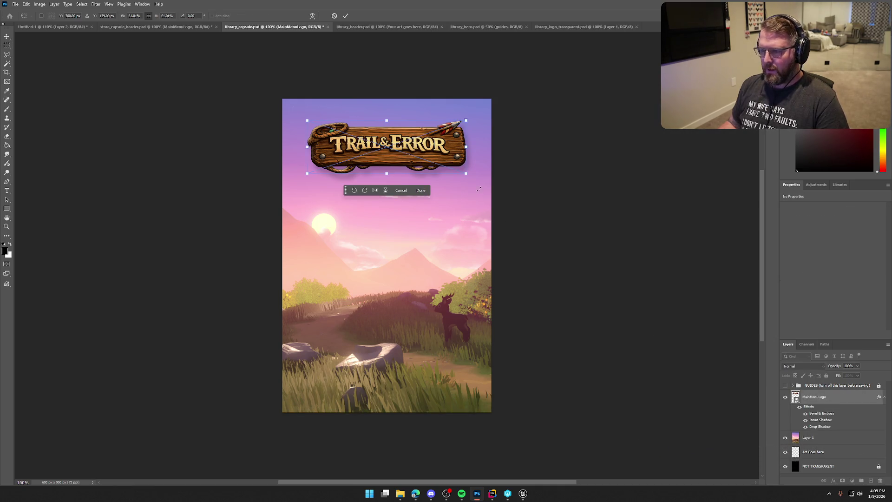
mouse_move(467, 173)
left_mouse_down()
mouse_move(478, 183)
mouse_move(502, 176)
mouse_move(488, 180)
mouse_move(468, 163)
left_mouse_up()
key("Return")
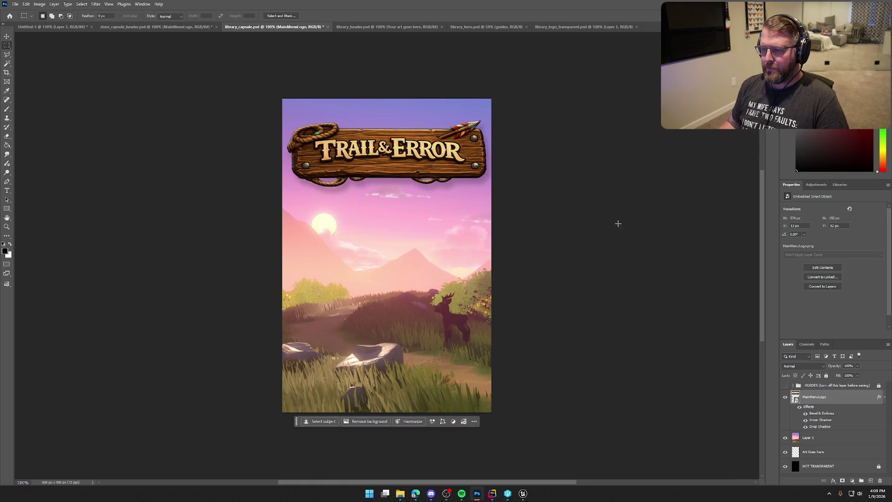
key("ctrl+t")
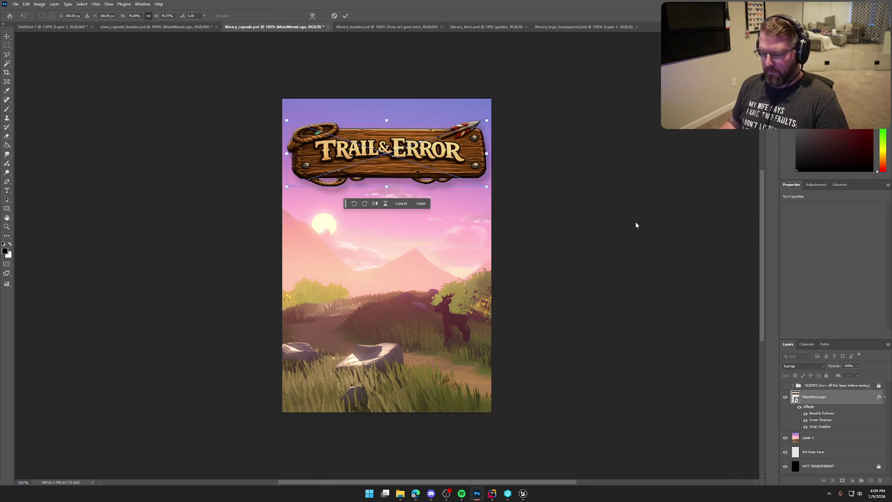
left_click_drag(464, 161, 461, 152)
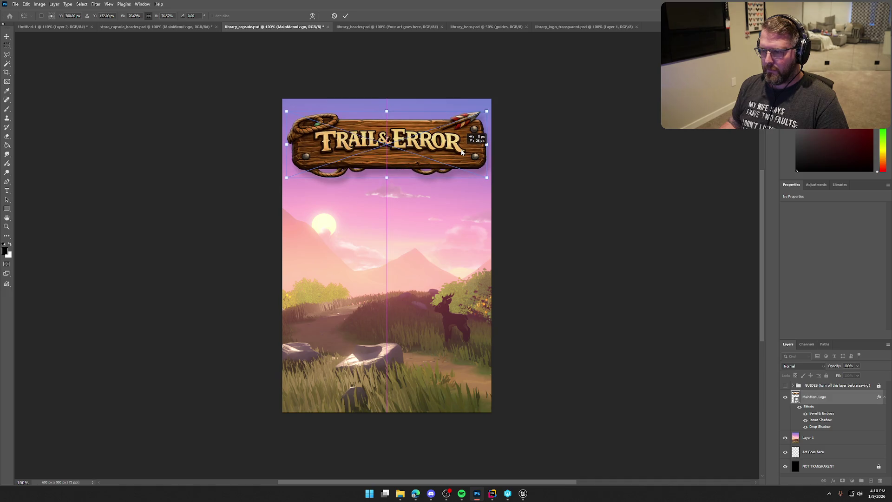
key("Return")
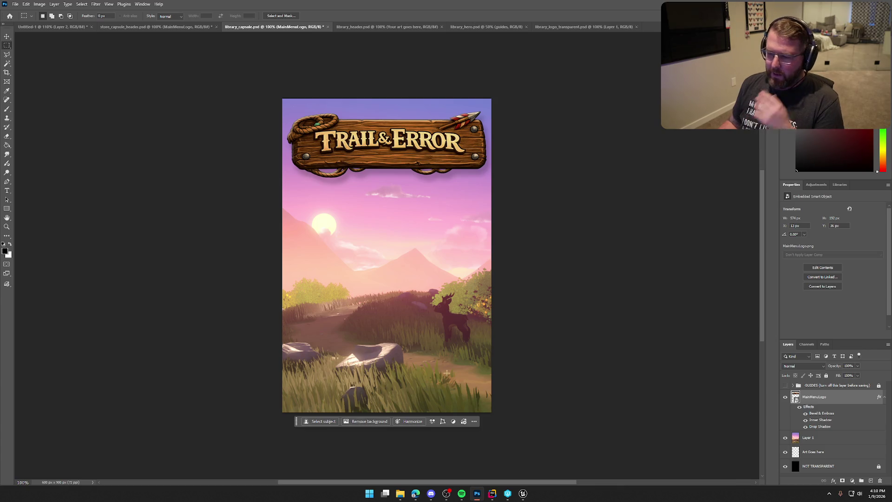
left_click(523, 493)
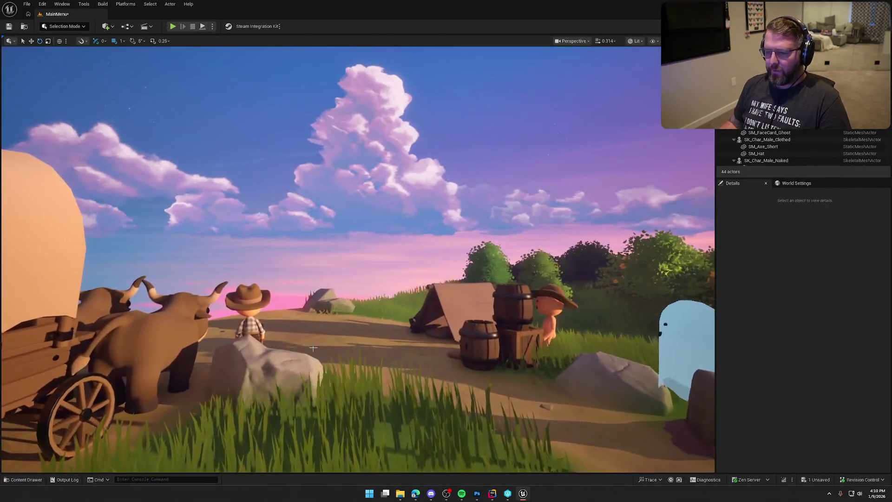
- Select the cowboy and his hat, test a duplicate on the path, and undo it
left_click(251, 323)
key("f")
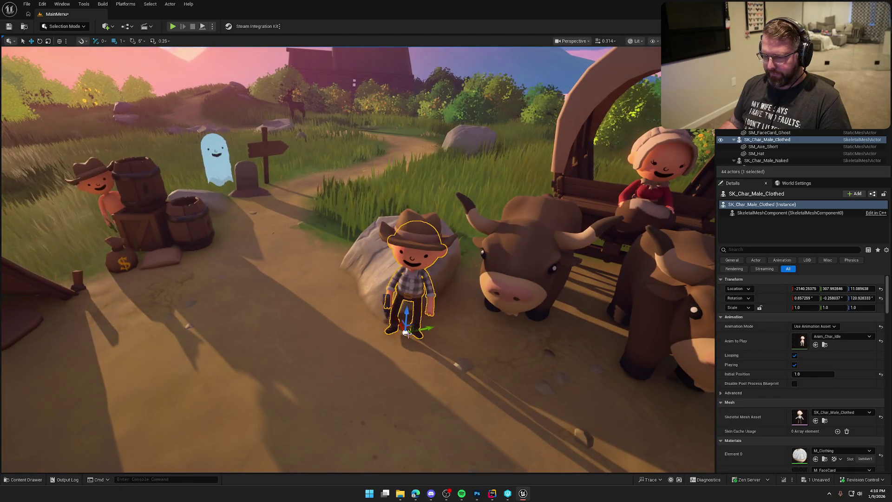
mouse_move(405, 331)
left_mouse_down("alt")
mouse_move(338, 199)
mouse_move(332, 161)
left_mouse_up("alt")
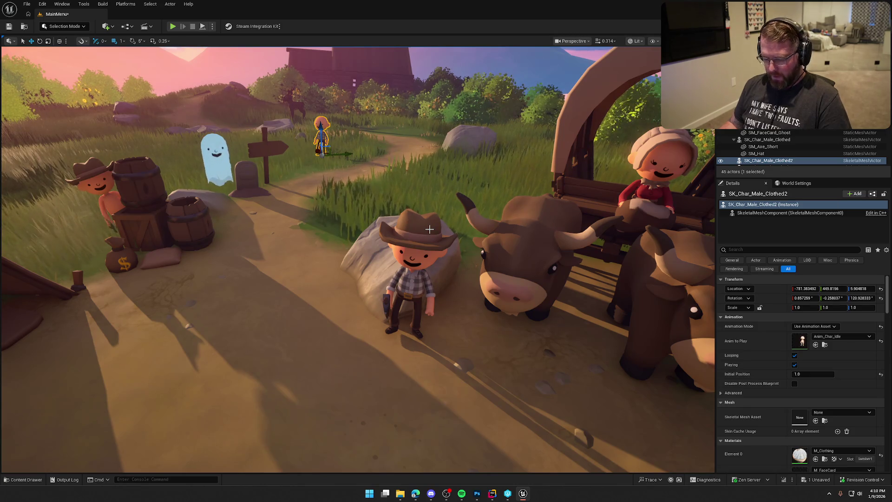
key("ctrl+z")
key("ctrl+z")
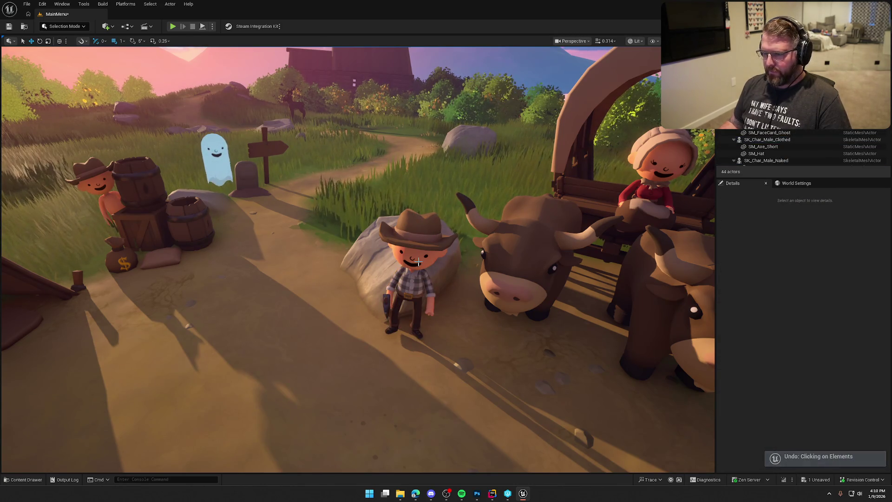
left_click(418, 262)
left_click(416, 226, "ctrl")
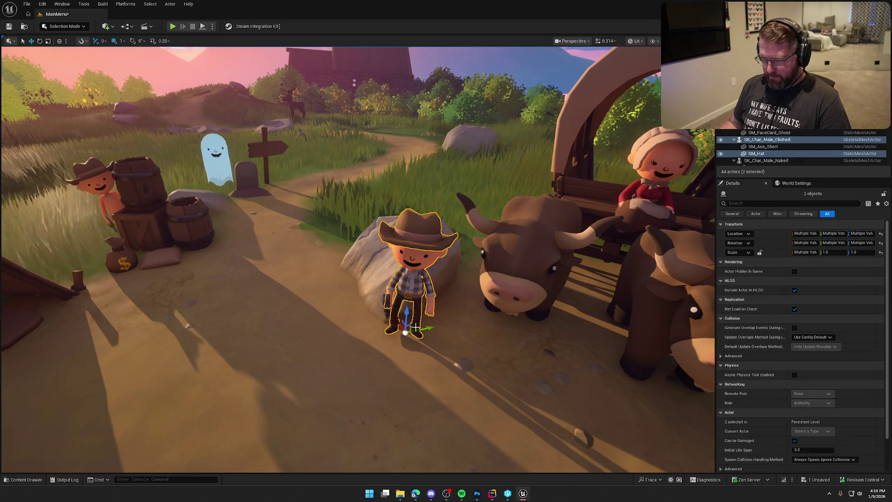
left_click_drag(404, 333, 479, 333)
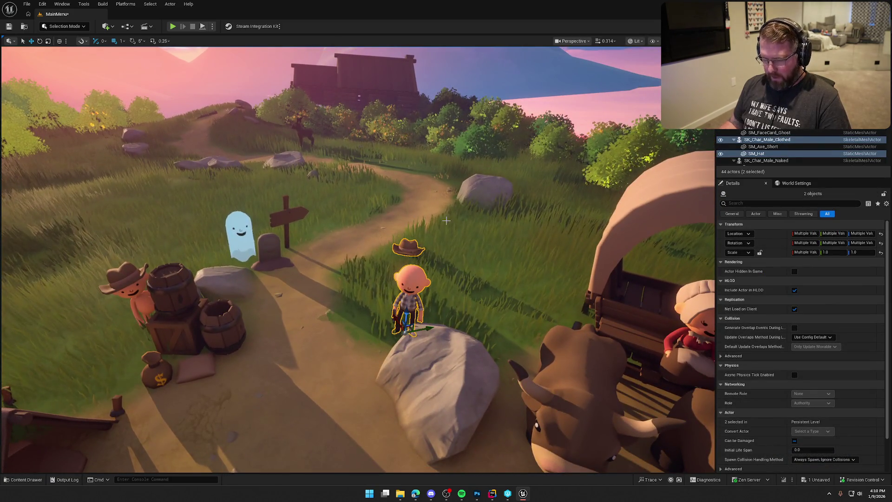
key("ctrl+z")
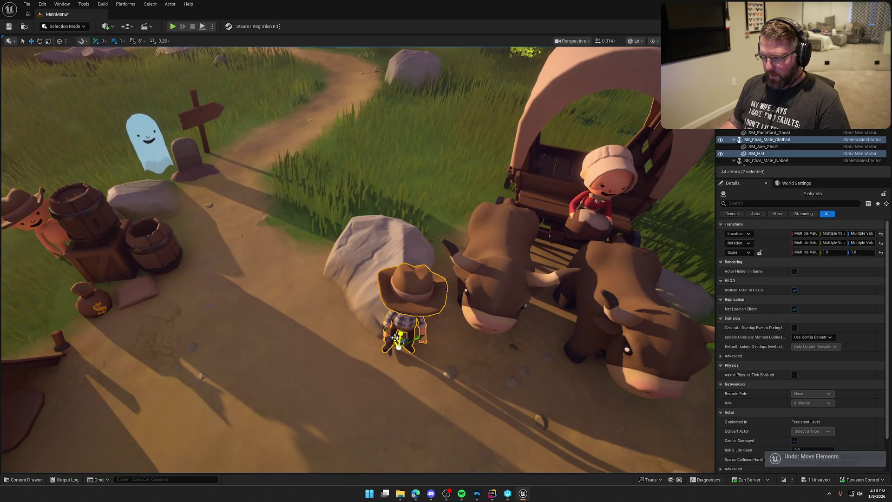
- Alt-drag a copy of the cowboy and hat up the path, view it from several angles, then undo it
left_click_drag(395, 338, 279, 159, "alt")
left_click_drag(254, 122, 253, 153)
left_click_drag(376, 176, 377, 191)
left_click_drag(361, 304, 377, 293)
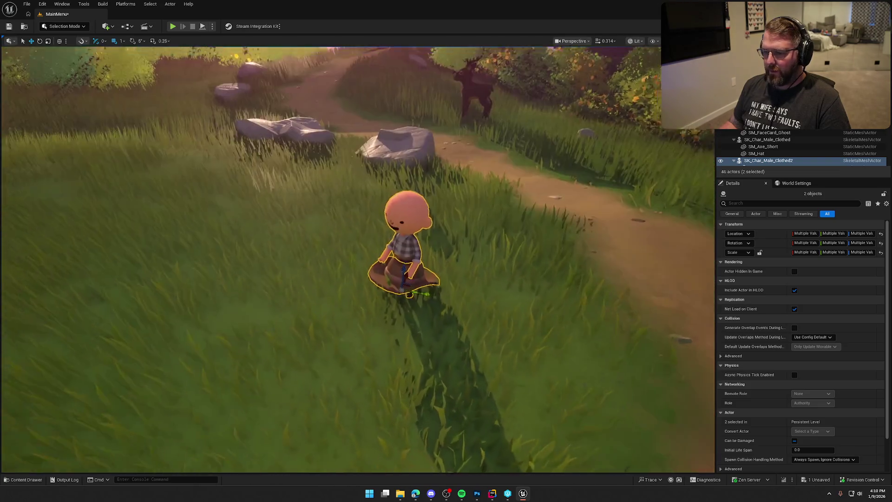
left_click_drag(483, 343, 484, 353)
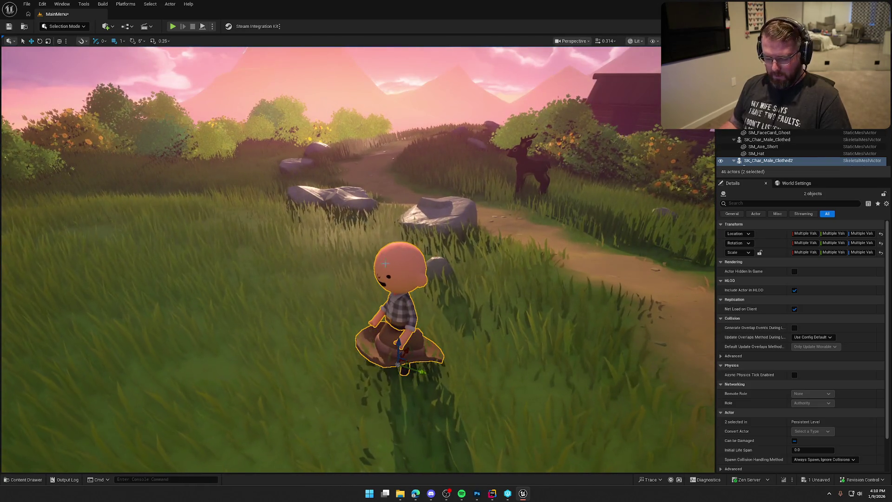
key("ctrl+z")
left_click_drag(386, 263, 309, 224)
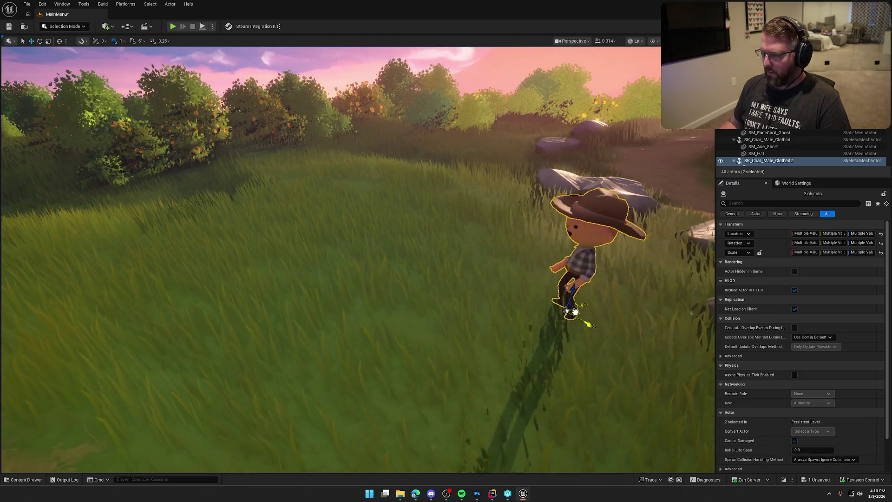
left_click_drag(588, 324, 697, 321)
mouse_move(447, 251)
left_mouse_down()
mouse_move(492, 242)
mouse_move(447, 265)
mouse_move(447, 275)
mouse_move(465, 277)
mouse_move(465, 325)
mouse_move(471, 269)
left_mouse_up()
key("ctrl+z")
key("ctrl+z")
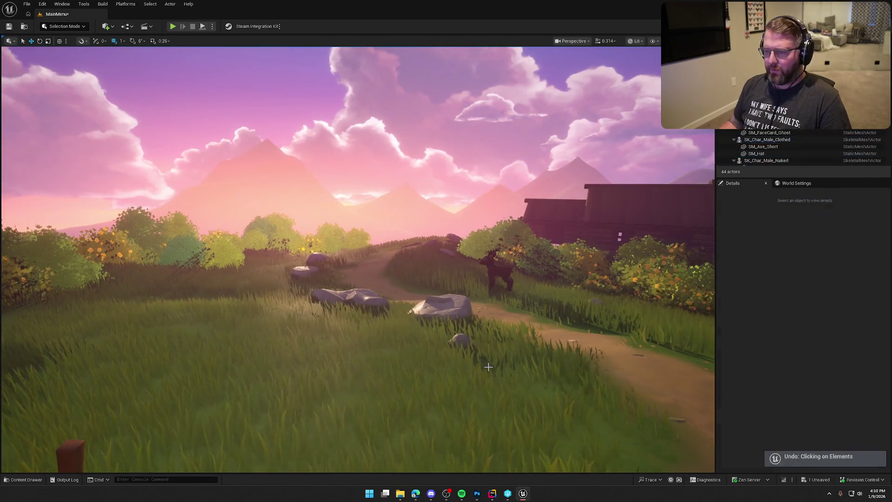
- Redo the copied cowboy and hat, frame it, rotate it to face the camera, then deselect
key("f")
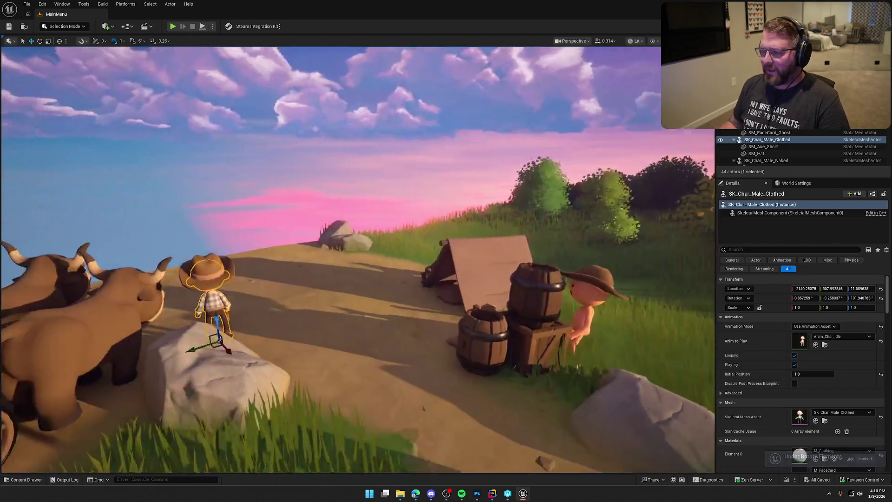
key("ctrl+y")
key("ctrl+y")
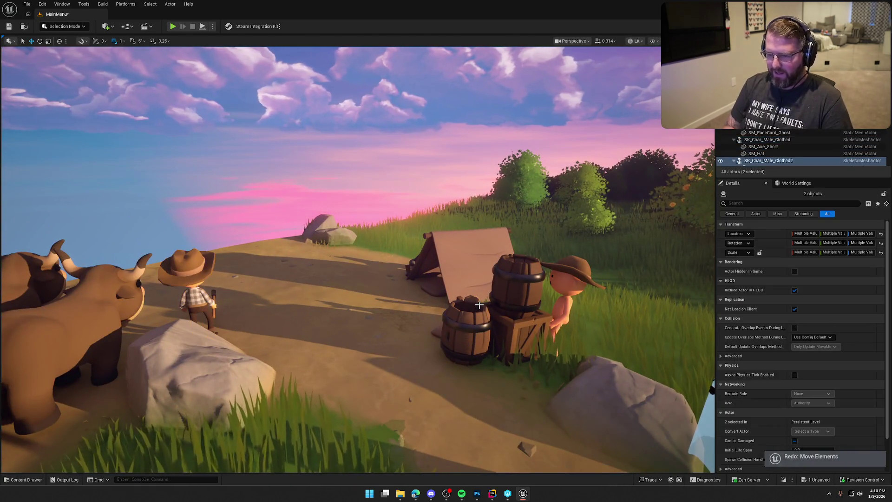
key("f")
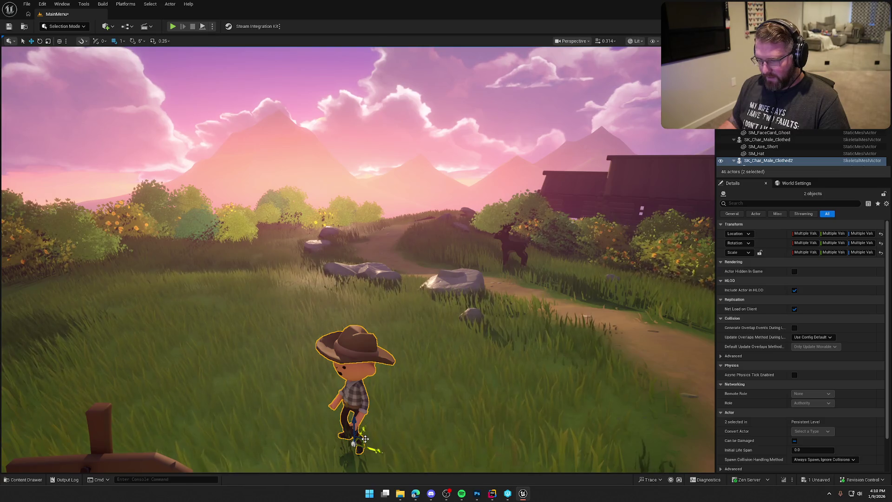
scroll(358, 260, "down", 10)
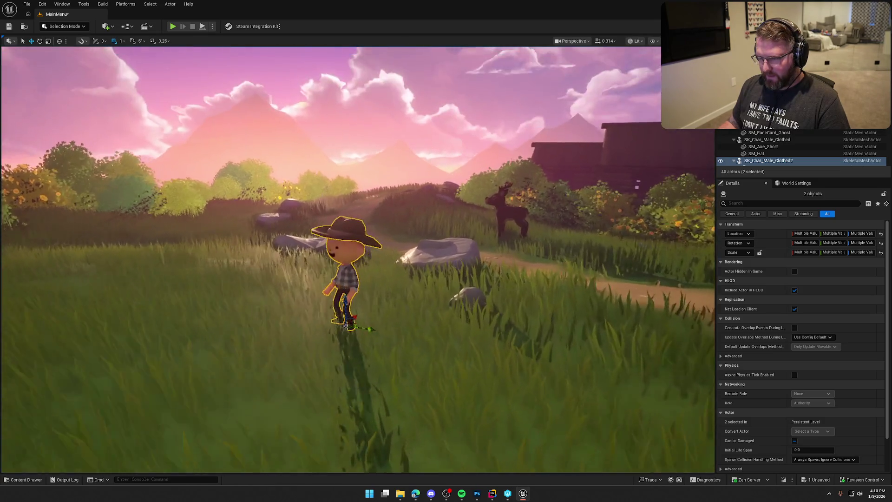
key("e")
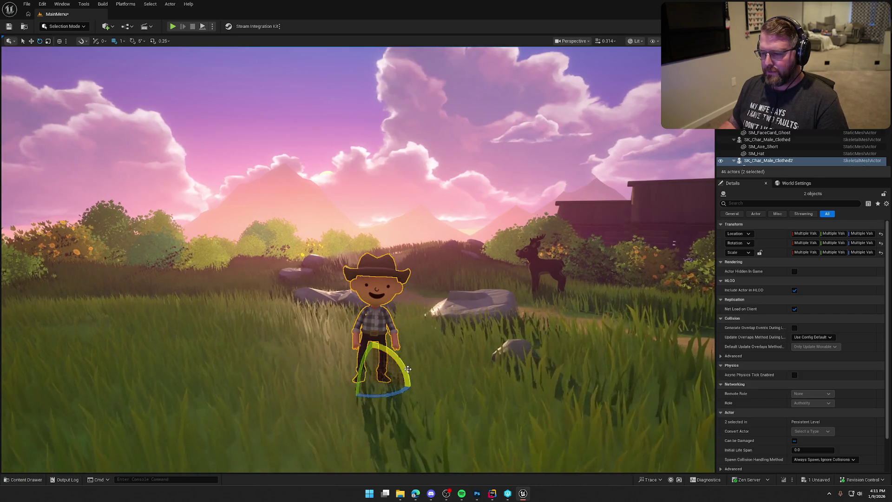
key("Escape")
scroll(357, 259, "down", 3)
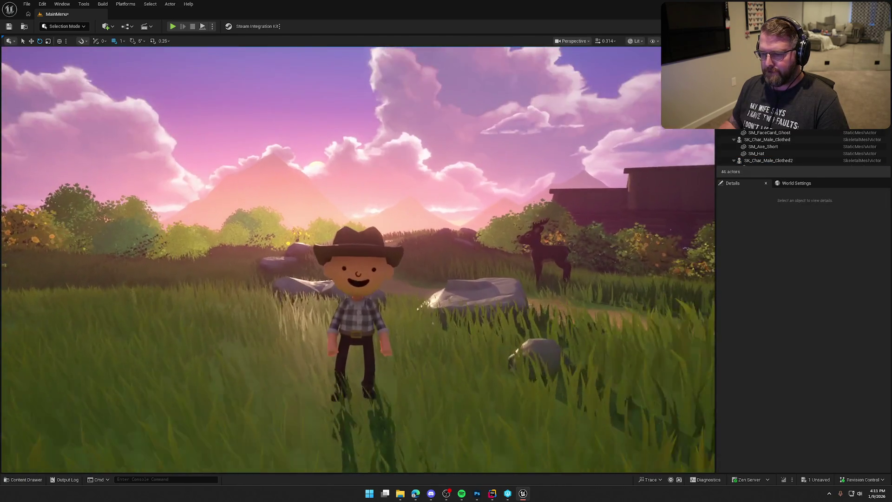
left_click(371, 327)
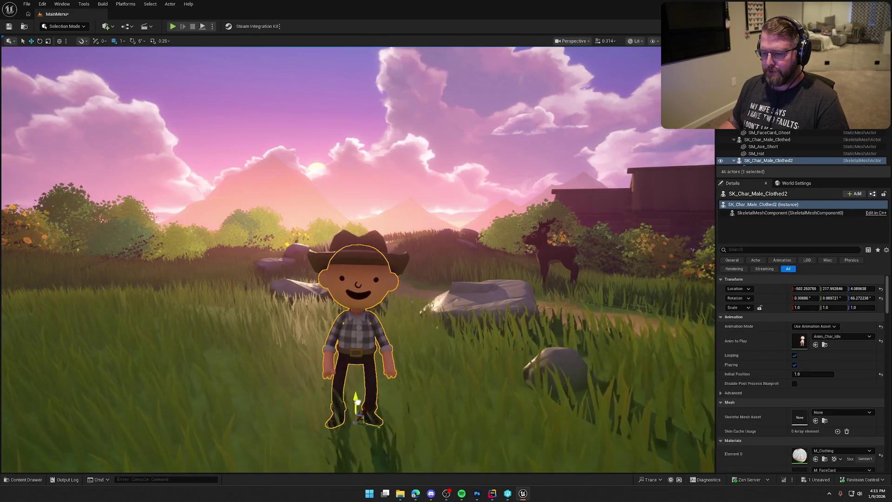
key("Escape")
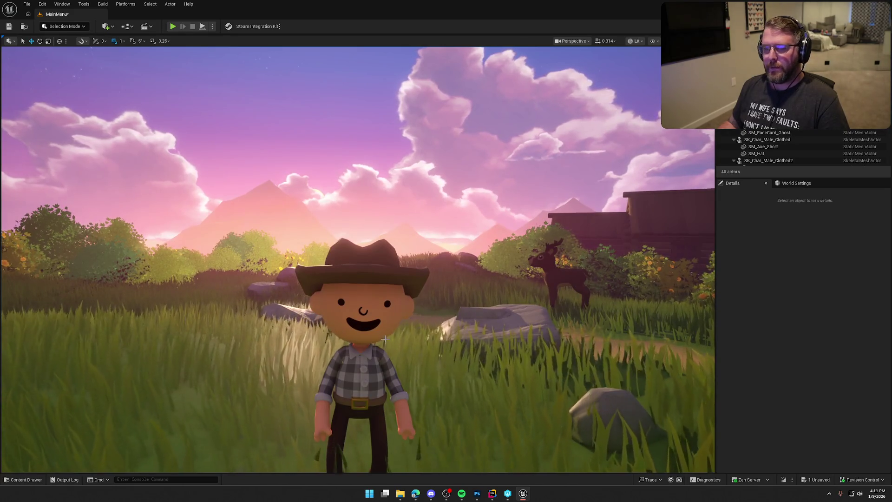
- Set the copied cowboy's Anim to Play to Anim_Char_Run after trying Sneak and Walk, then deselect
left_click(363, 325)
left_click(840, 336)
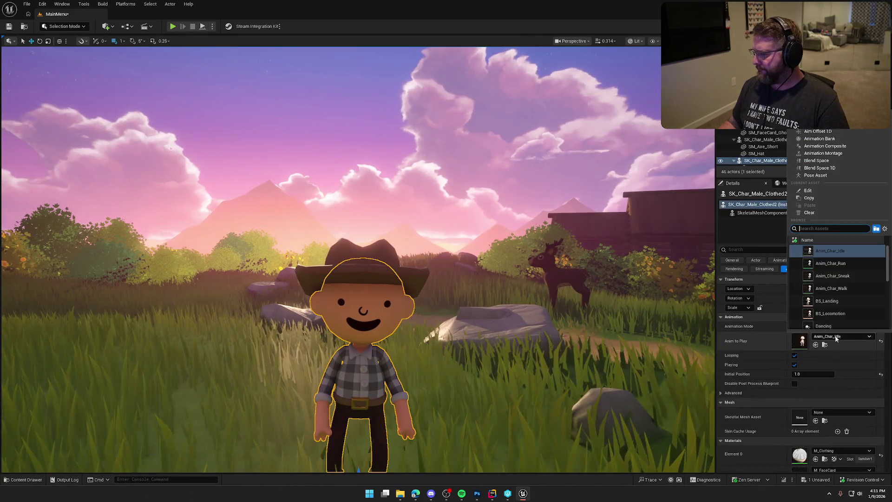
scroll(856, 292, "down", 1)
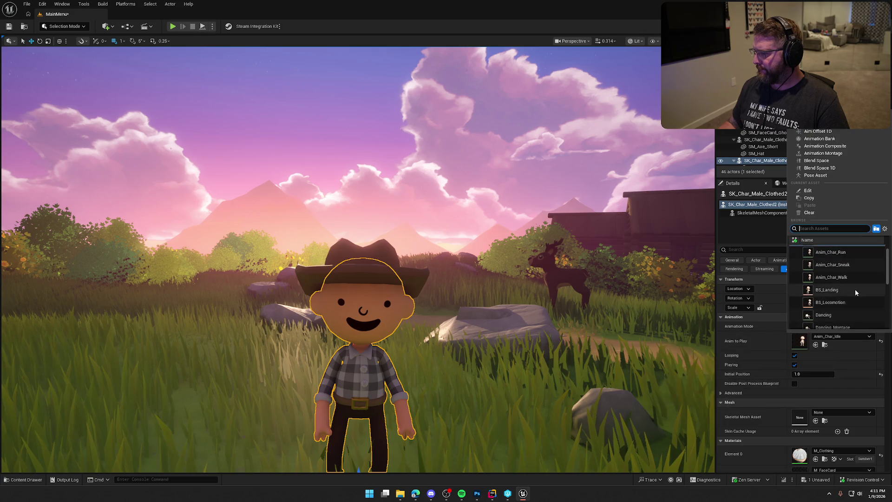
left_click(853, 263)
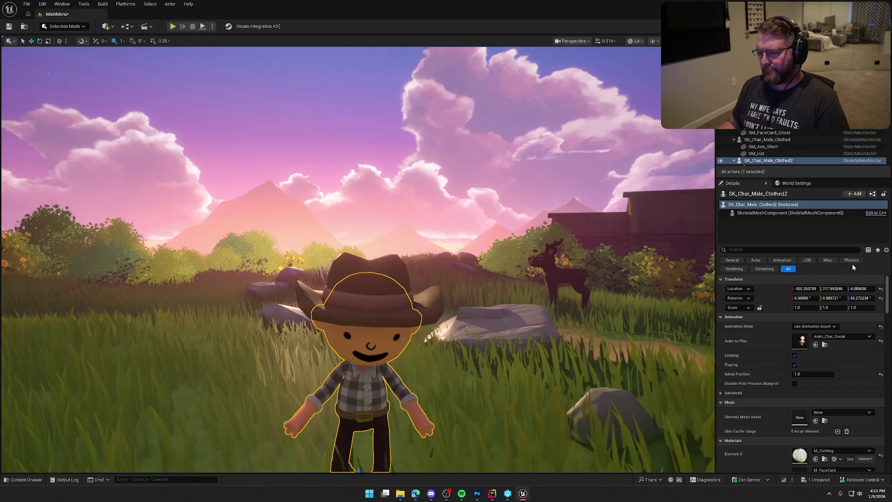
left_click(854, 336)
left_click(849, 288)
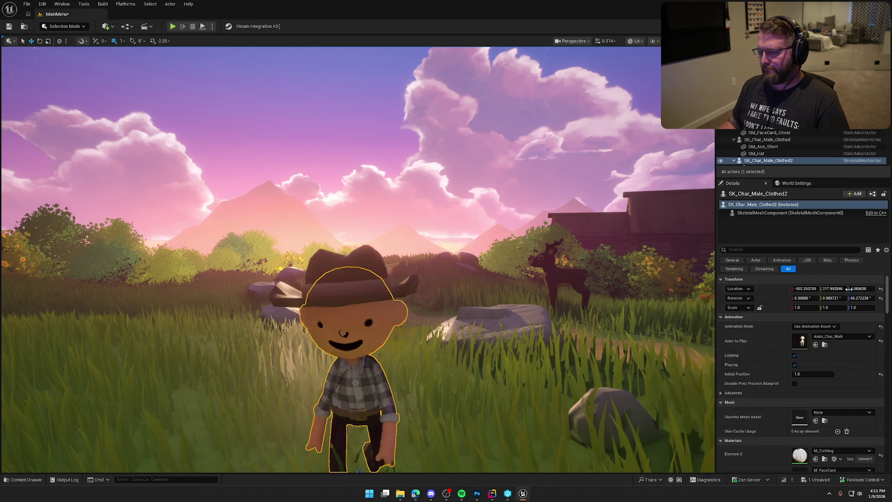
left_click(846, 335)
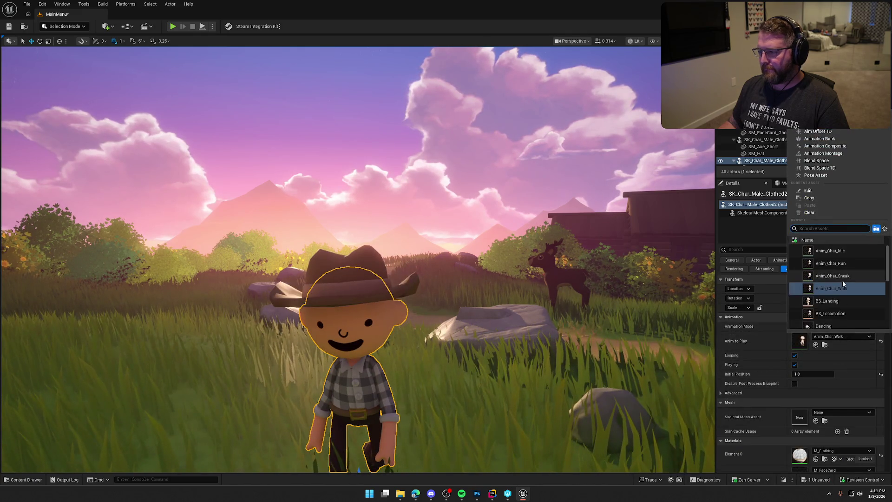
left_click(849, 265)
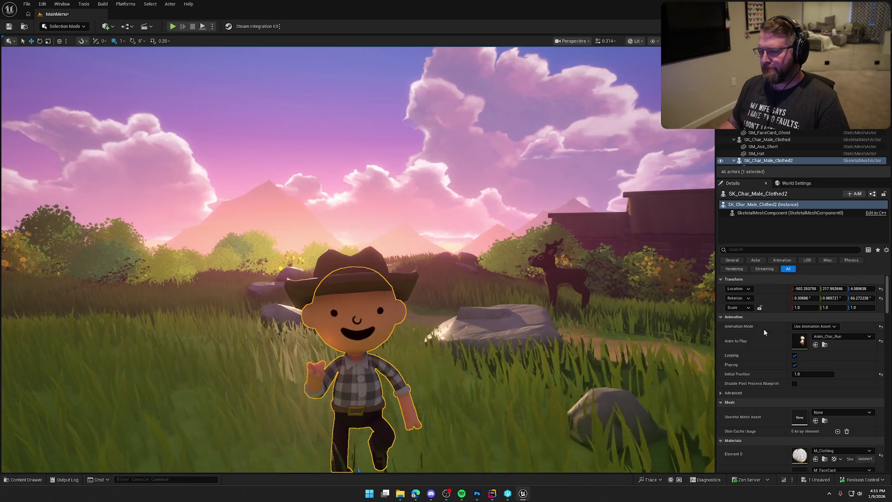
key("Escape")
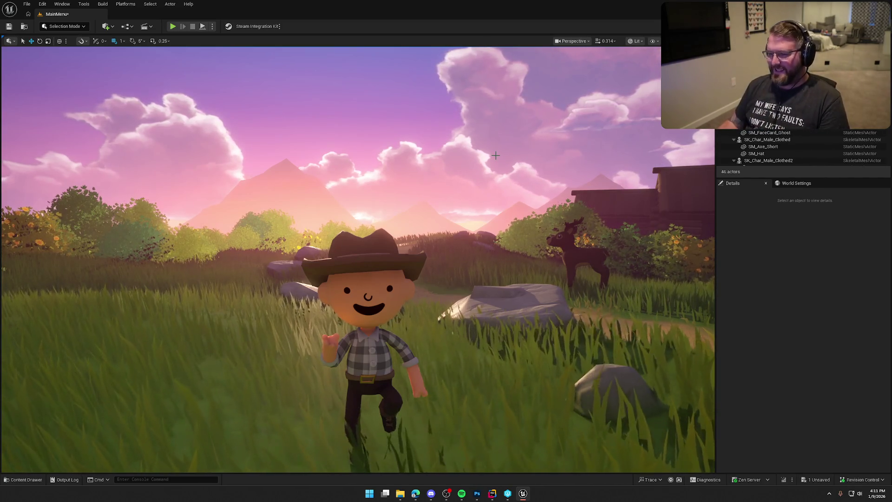
- Select BP_StylizedSky and turn off Cloud Shadows, leaving the clouds on
left_click(687, 139)
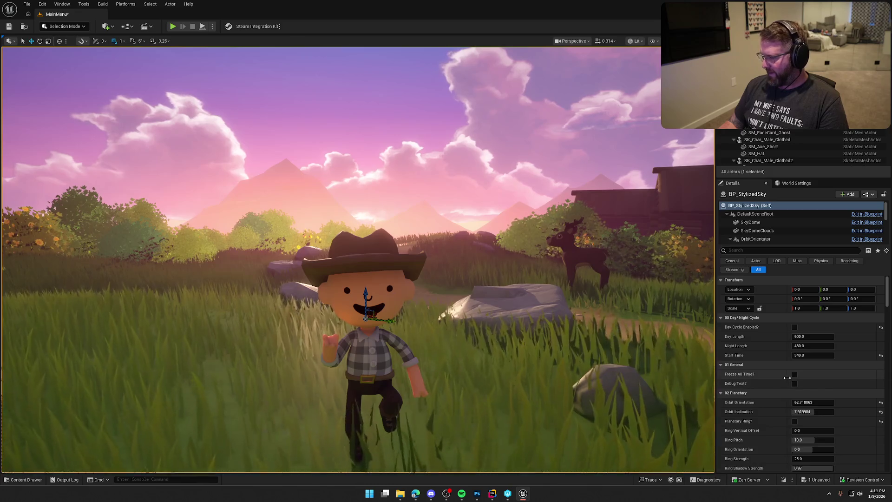
scroll(841, 403, "down", 10)
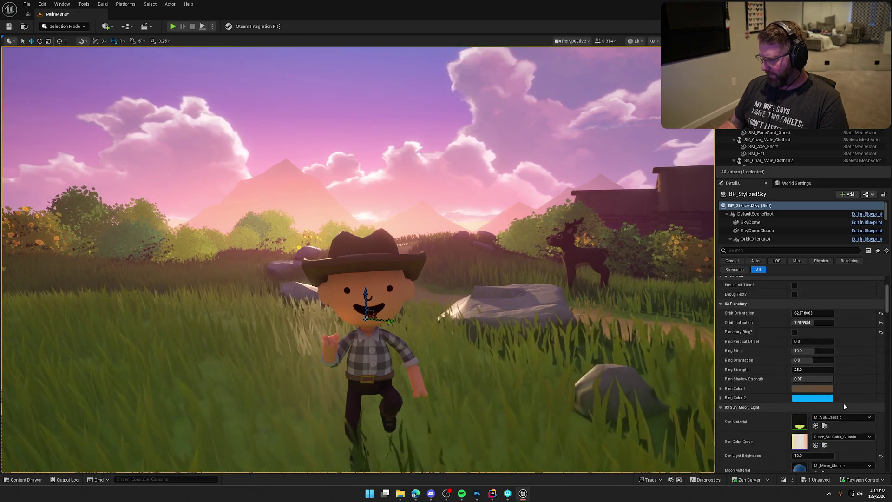
scroll(846, 403, "down", 9)
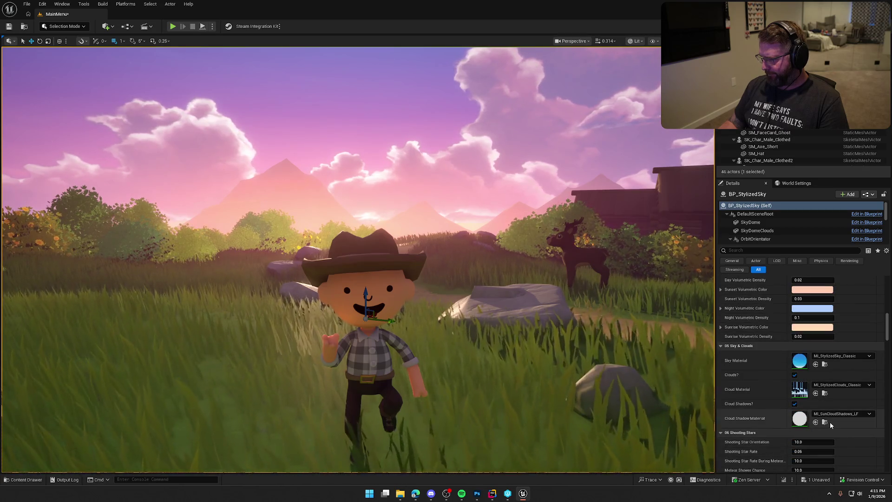
left_click(795, 404)
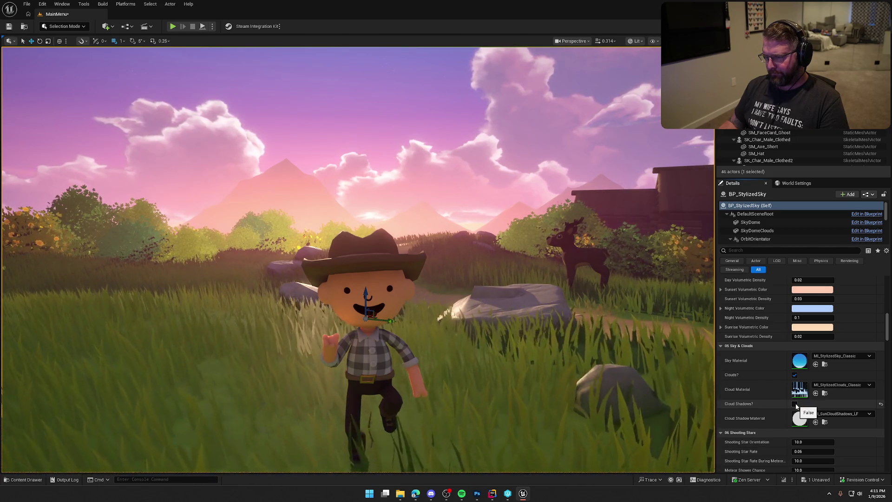
scroll(855, 440, "down", 2)
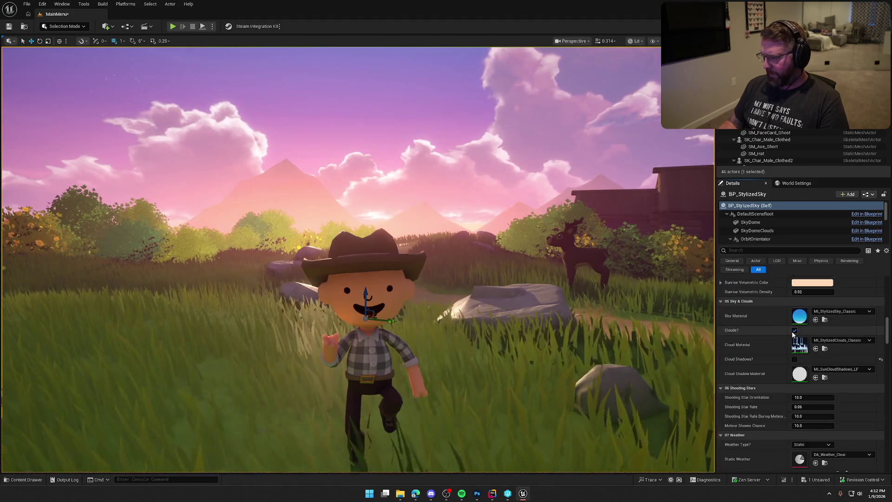
left_click(794, 330)
left_click(794, 330)
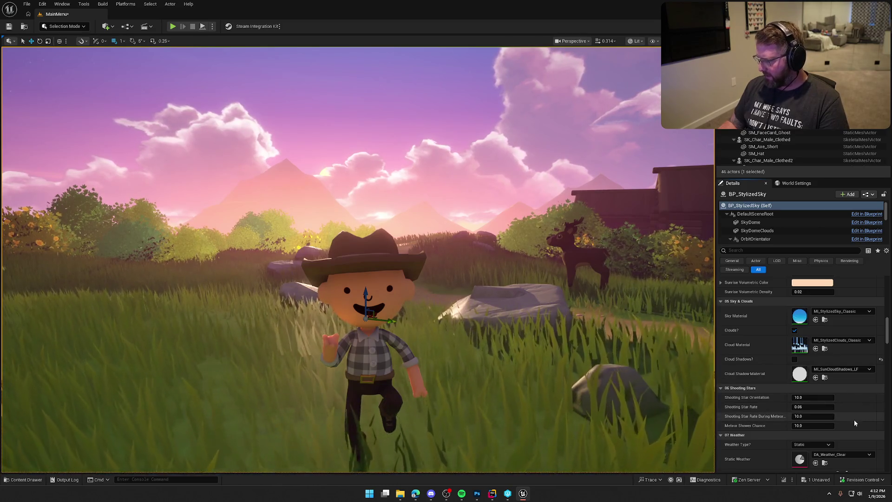
- Collapse the sky's weather sections (dynamic cycle, Fog, Wind, Rain, Thunderstorm, Snow, Kill Volumes) and deselect it
scroll(865, 414, "down", 5)
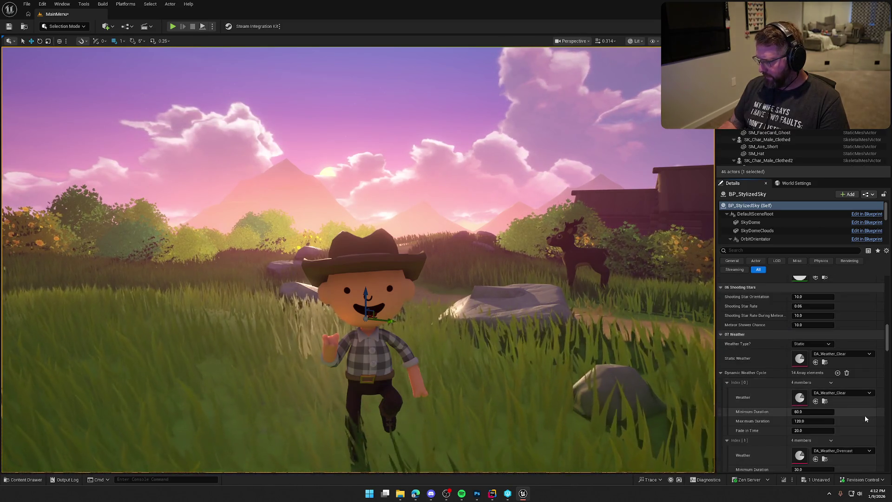
scroll(865, 416, "down", 1)
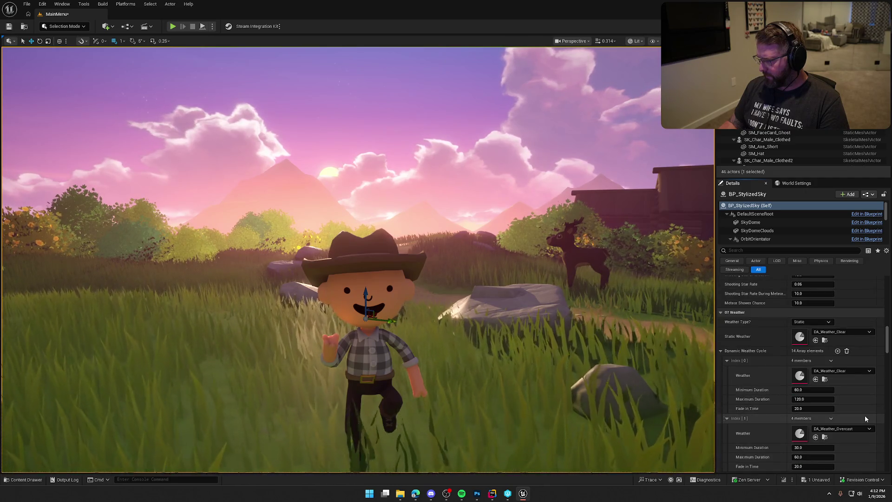
left_click(721, 351)
scroll(804, 381, "down", 2)
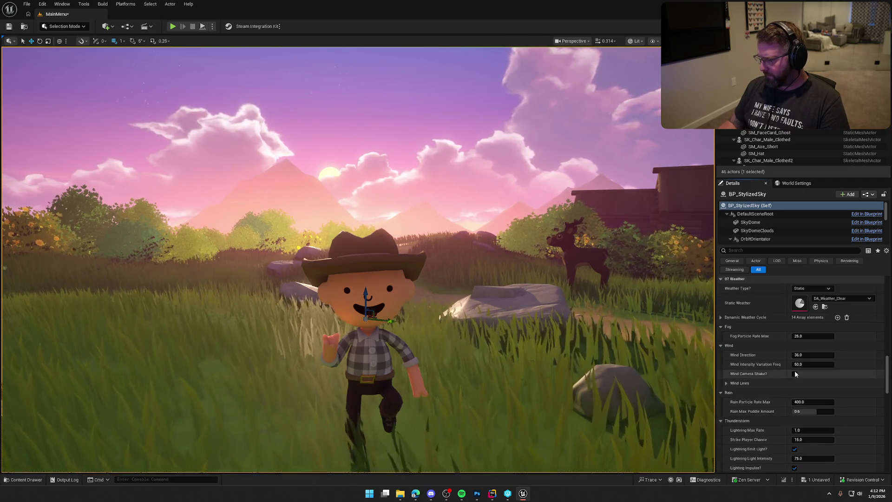
left_click(721, 327)
left_click(721, 336)
left_click(721, 346)
left_click(721, 355)
left_click(721, 364)
left_click(721, 373)
scroll(841, 437, "down", 8)
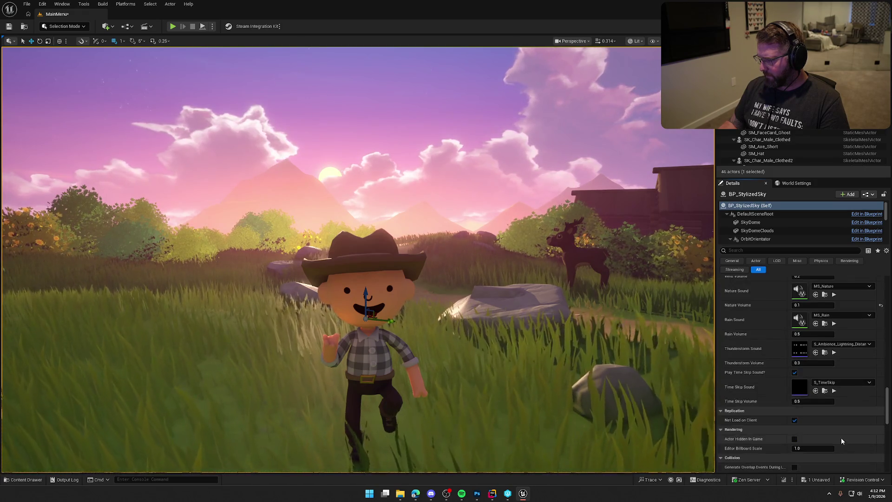
scroll(841, 438, "down", 1)
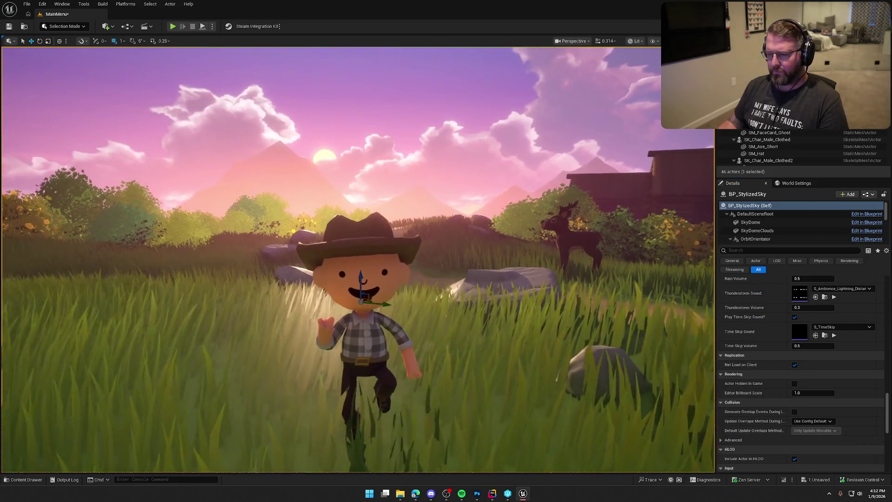
key("Escape")
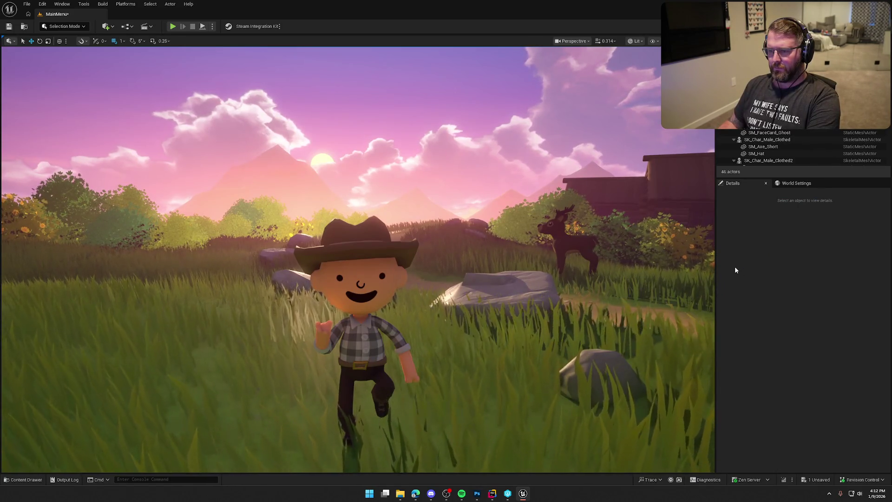
- Snip the viewport showing the running cowboy to the clipboard and return to the capsule document
key("super+shift+s")
mouse_move(21, 51)
left_mouse_down()
mouse_move(571, 395)
mouse_move(710, 465)
left_mouse_up()
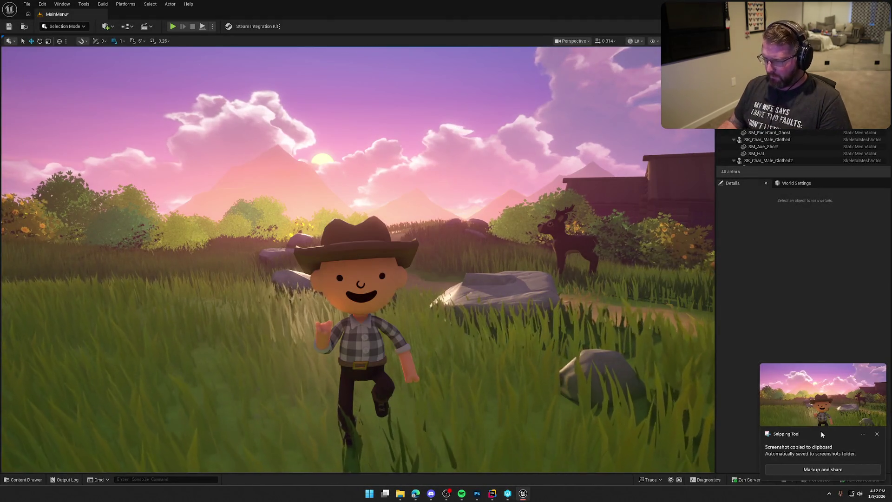
left_click(878, 435)
left_click(477, 493)
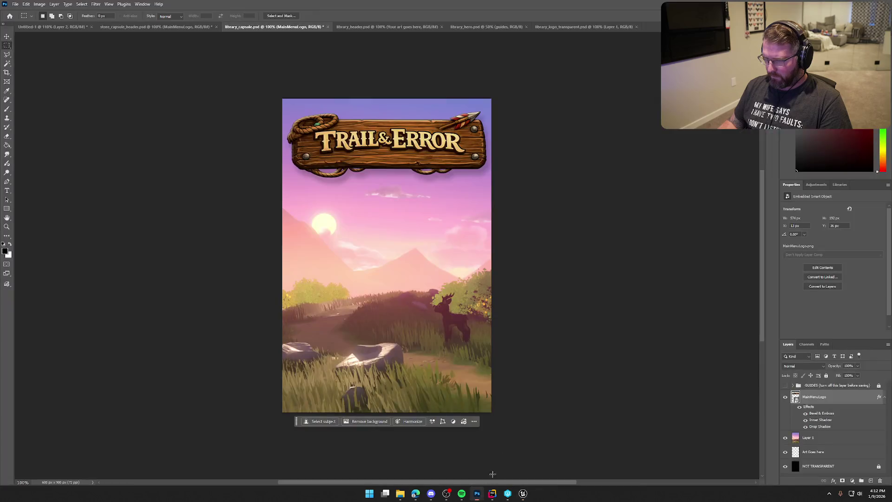
- Paste the new screenshot over the capsule, delete old Layer 1, and shift it so the cowboy fills the capsule
left_click(829, 440)
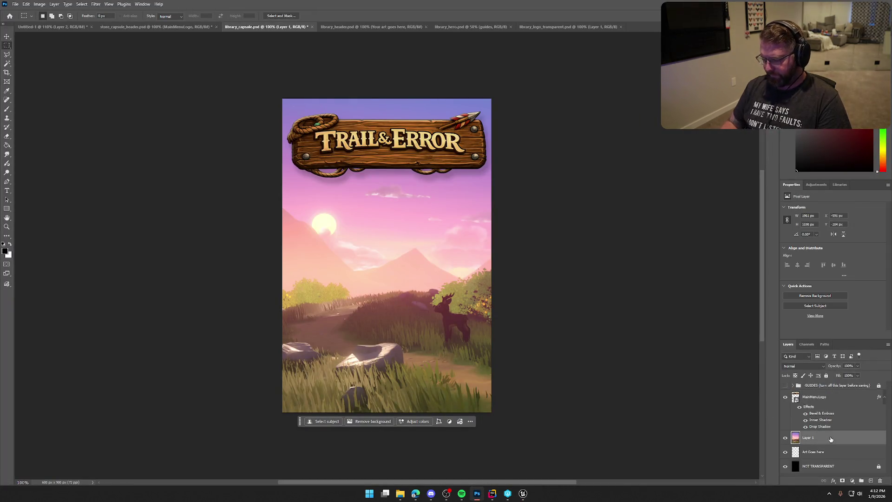
key("ctrl+v")
left_click(814, 456)
key("Delete")
left_click(819, 438)
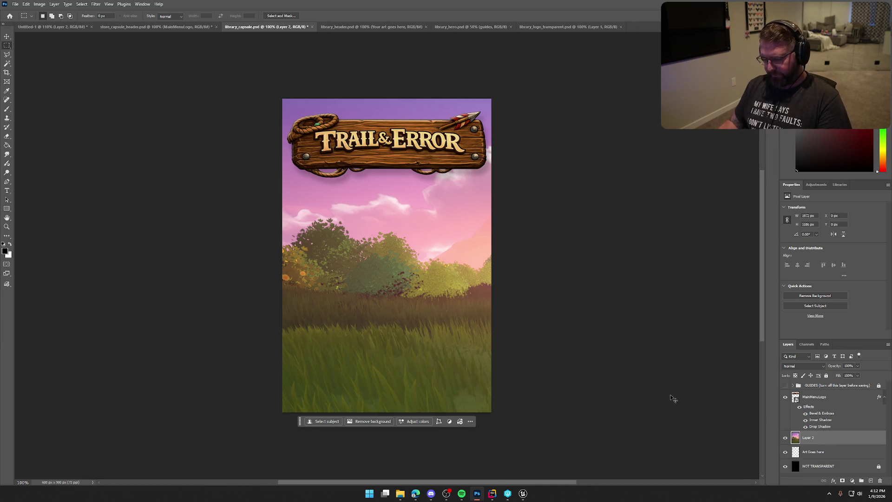
key("ctrl+t")
mouse_move(657, 372)
left_mouse_down()
mouse_move(467, 328)
mouse_move(410, 310)
mouse_move(405, 297)
mouse_move(417, 342)
mouse_move(417, 304)
mouse_move(416, 328)
mouse_move(386, 324)
mouse_move(417, 322)
left_mouse_up()
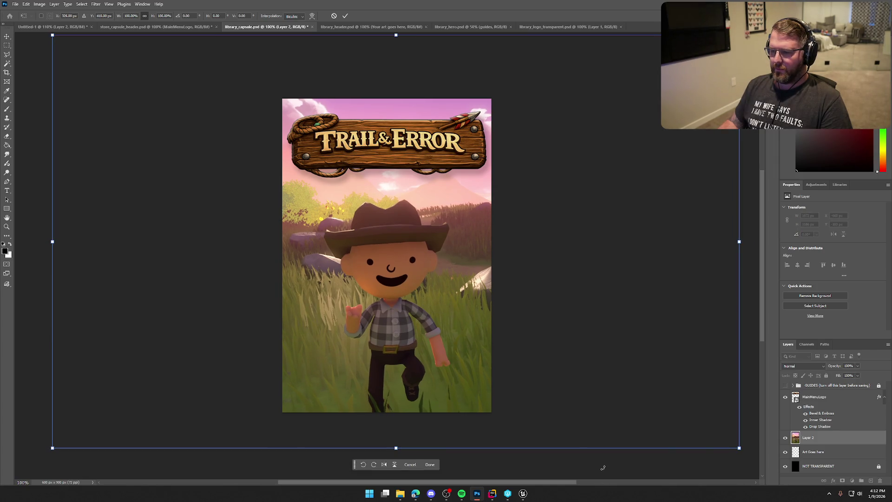
key("Return")
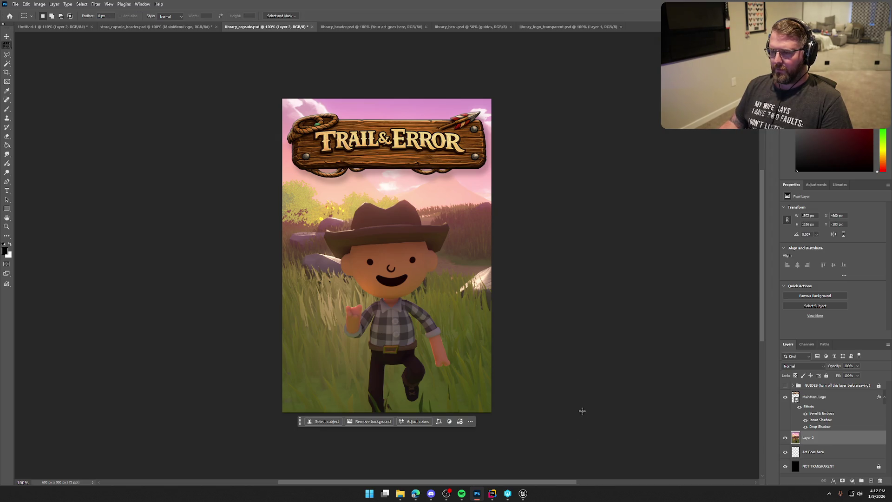
- Quick Export the capsule as library_capsule.png
left_click(15, 4)
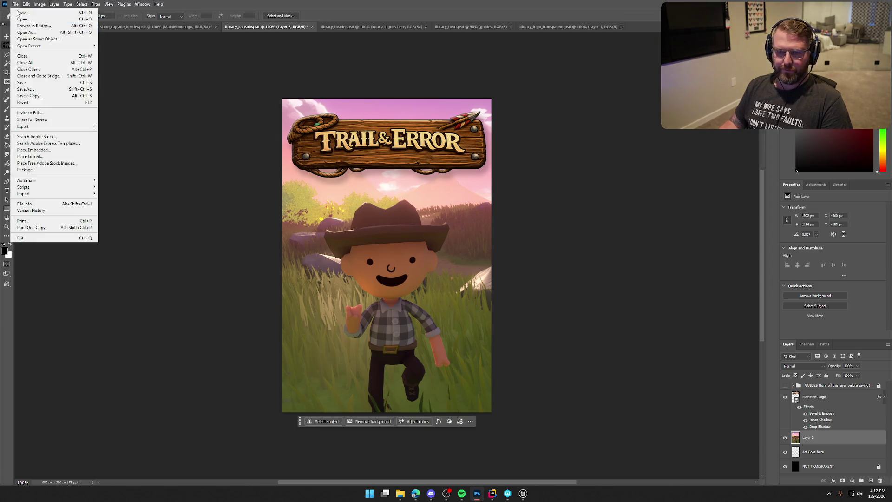
left_click(131, 125)
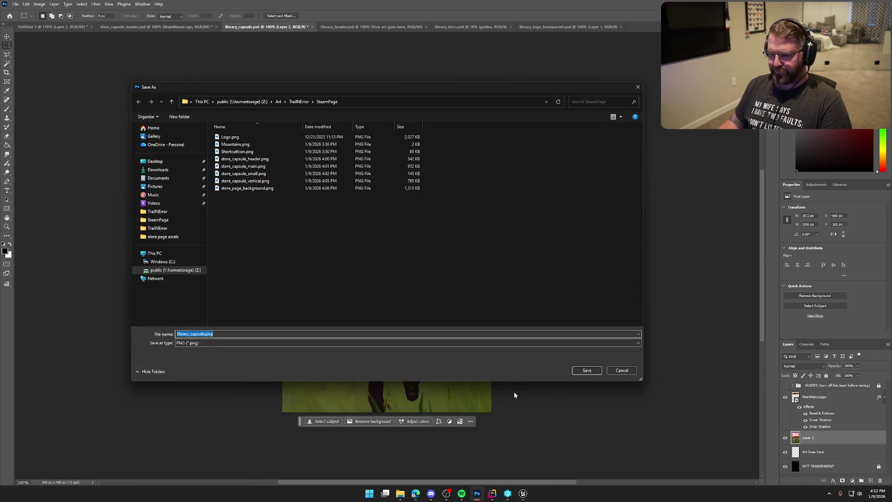
left_click(588, 370)
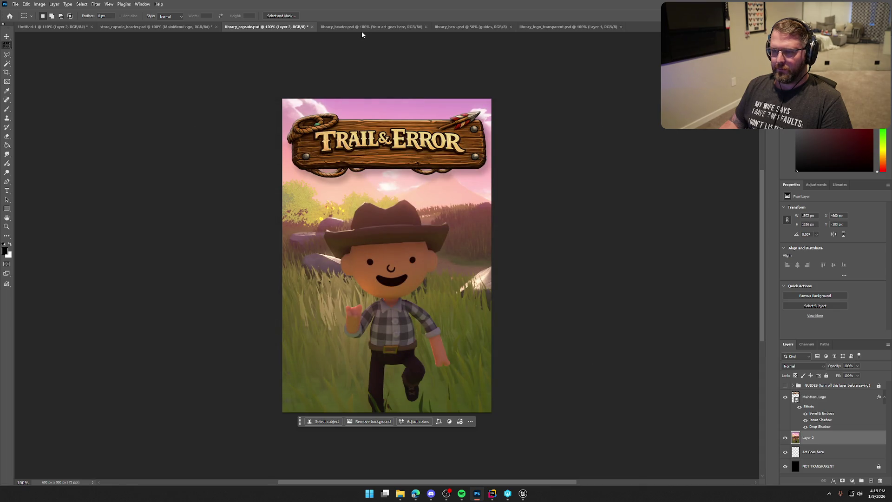
- Select the capsule's screenshot and MainMenuLogo layers together
left_click(360, 27)
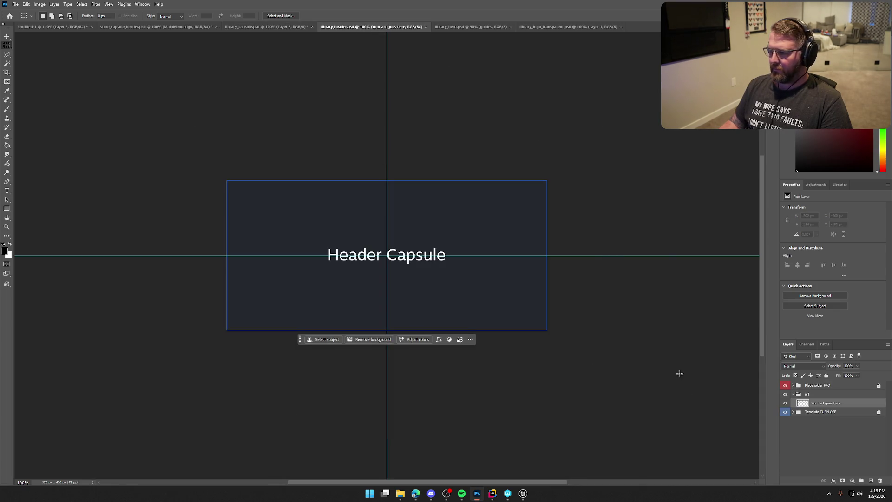
left_click(258, 28)
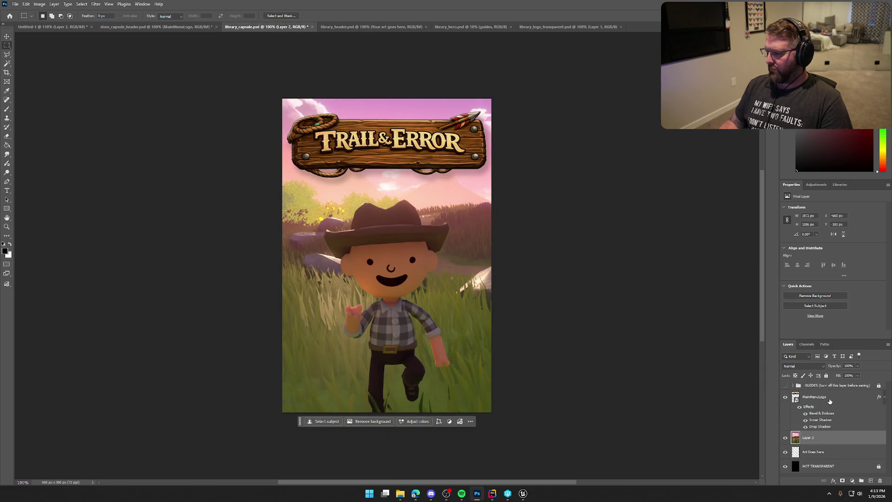
left_click(830, 401, "ctrl")
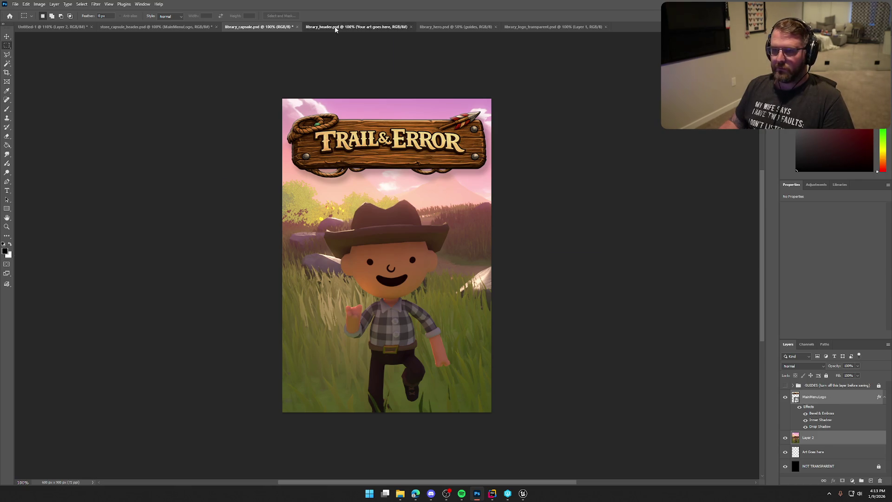
- Paste the logo and screenshot into library_header, centring the logo at top and shifting the screenshot up-left
left_click(336, 28)
key("ctrl+v")
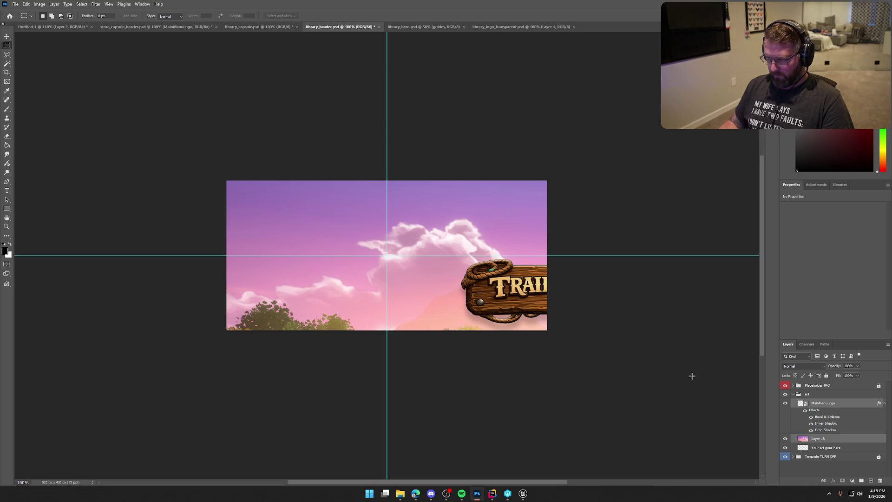
left_click(827, 404)
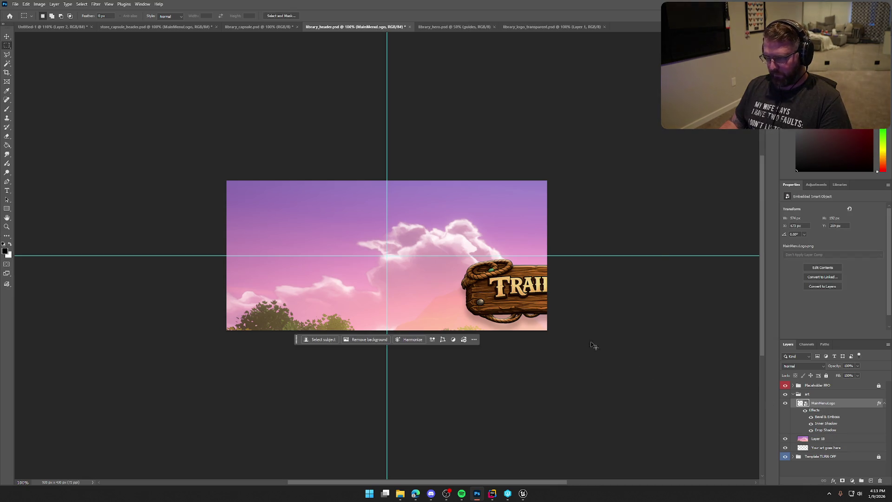
key("ctrl+t")
left_click_drag(615, 300, 438, 231)
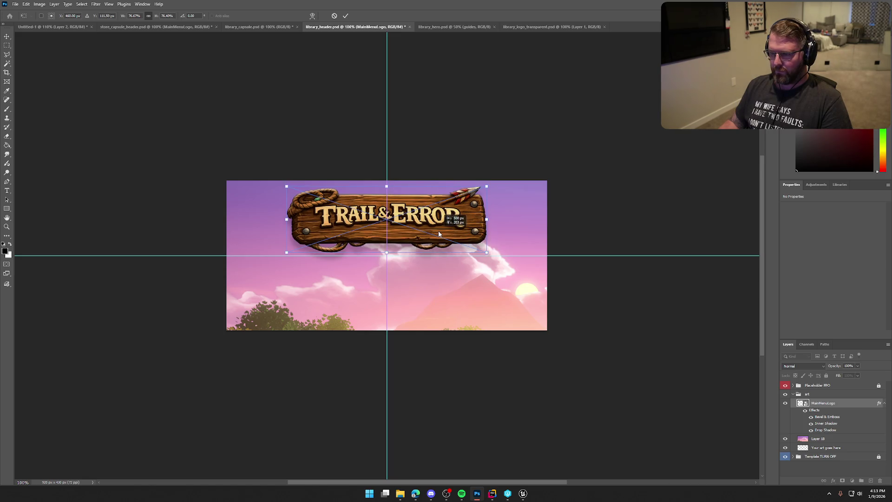
key("Return")
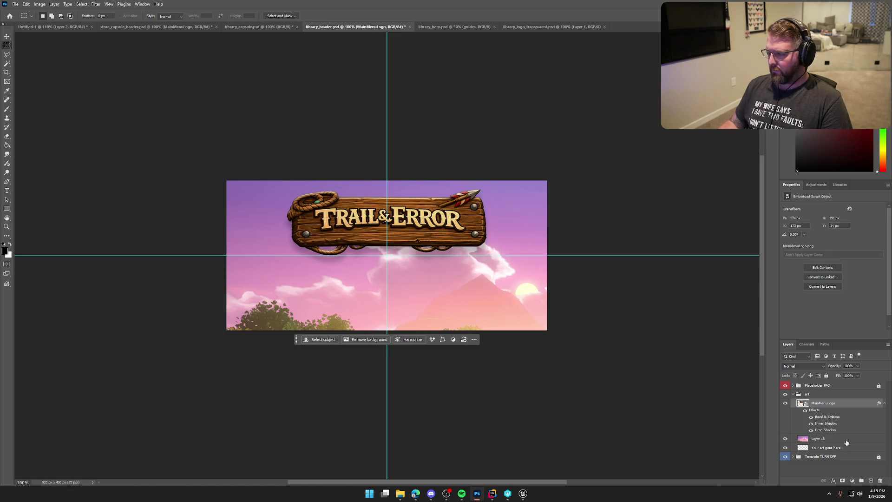
left_click(846, 443)
key("ctrl+t")
mouse_move(642, 405)
left_mouse_down()
mouse_move(501, 367)
mouse_move(460, 329)
mouse_move(471, 291)
mouse_move(473, 318)
mouse_move(403, 298)
mouse_move(376, 302)
mouse_move(376, 292)
left_mouse_up()
- Fine-tune the logo and screenshot positions so the cowboy shows lower left beneath the logo
left_click(832, 410)
key("ctrl+t")
mouse_move(438, 210)
left_mouse_down()
mouse_move(494, 300)
mouse_move(452, 220)
mouse_move(390, 224)
mouse_move(454, 228)
left_mouse_up()
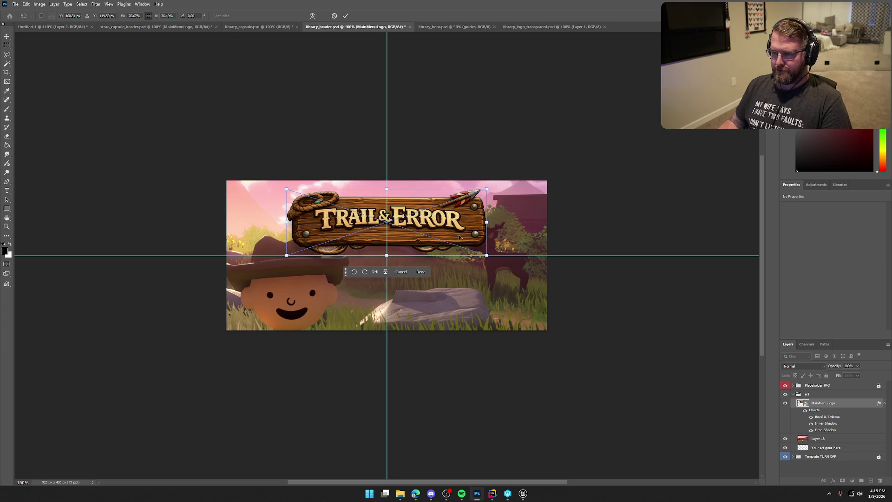
key("Return")
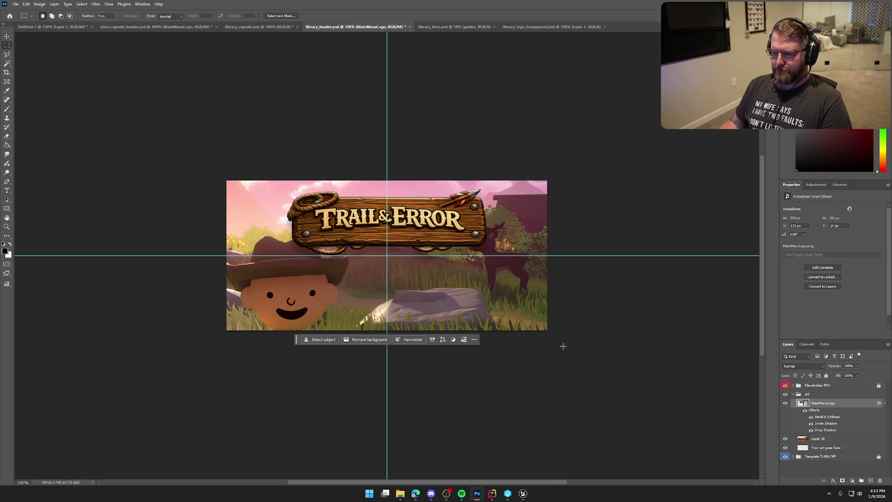
left_click(834, 441)
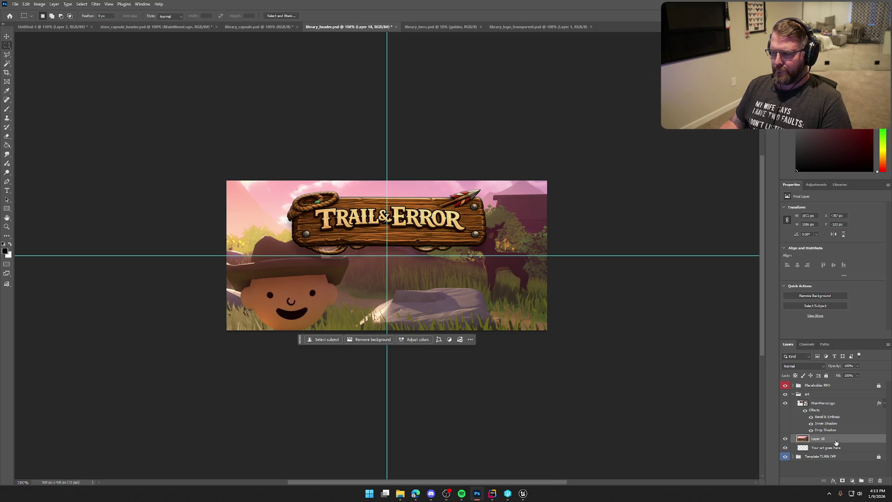
key("ctrl+t")
mouse_move(574, 372)
left_mouse_down()
mouse_move(557, 388)
mouse_move(562, 407)
mouse_move(583, 406)
mouse_move(597, 377)
mouse_move(756, 386)
mouse_move(503, 381)
mouse_move(528, 382)
mouse_move(524, 395)
mouse_move(539, 386)
mouse_move(564, 393)
left_mouse_up()
key("Return")
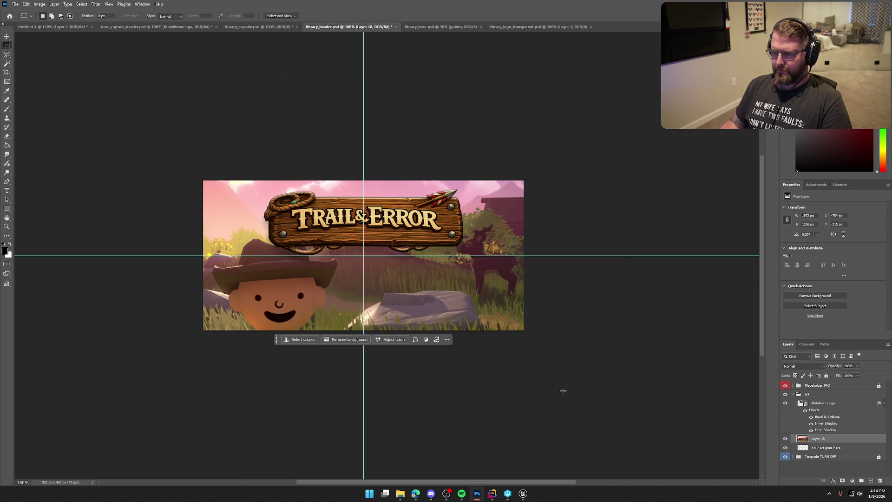
- Copy the MainMenuLogo layer and paste it into library_hero
left_click(825, 404)
key("ctrl+c")
key("ctrl+Tab")
key("ctrl+v")
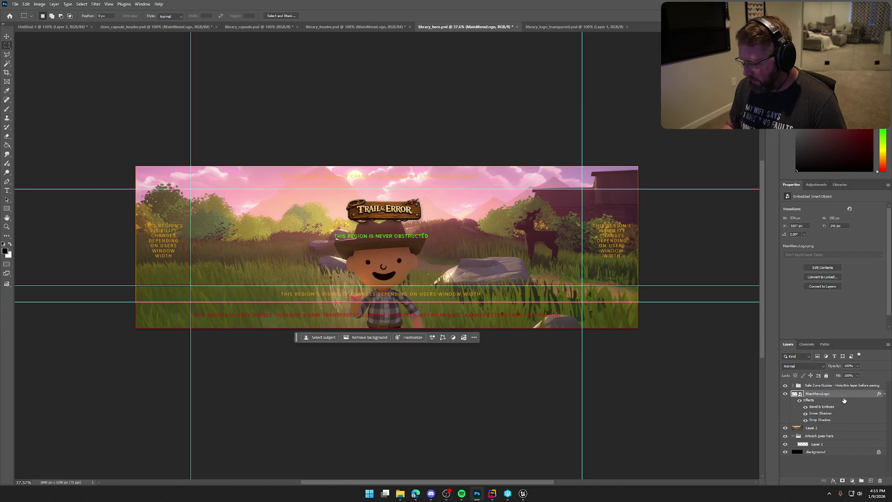
- Undo the pasted logo in the hero image and pick the screenshot layer
key("ctrl+z")
right_click(828, 406)
left_click(824, 396)
- Reposition the hero screenshot vertically and centred, then switch to Unreal Editor
key("ctrl+t")
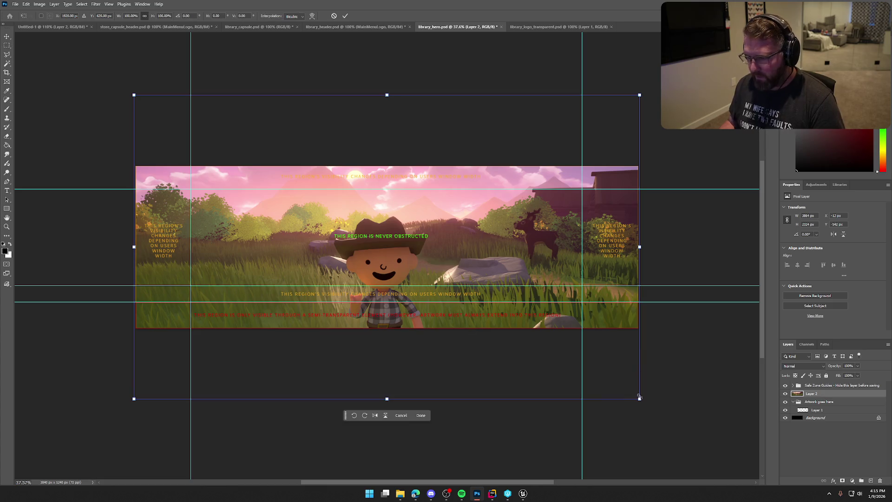
mouse_move(578, 364)
left_mouse_down()
mouse_move(590, 325)
mouse_move(575, 348)
mouse_move(574, 382)
left_mouse_up()
left_click_drag(577, 374, 575, 374)
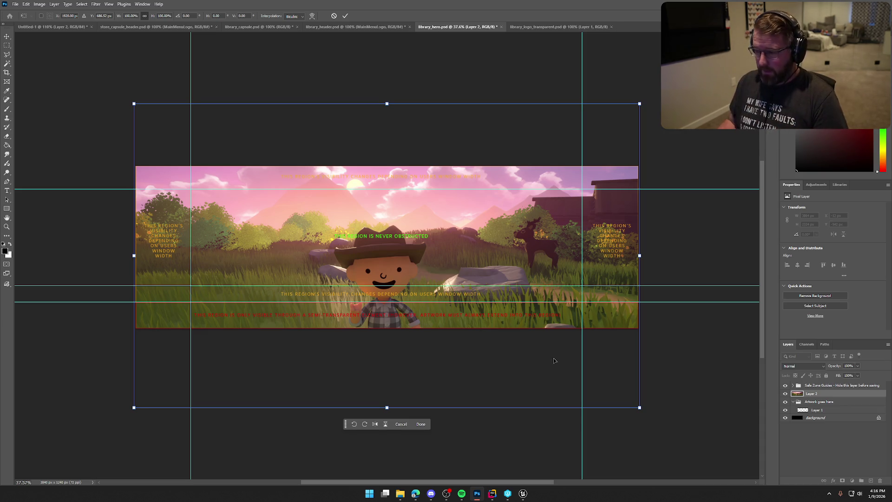
left_click_drag(553, 363, 553, 382)
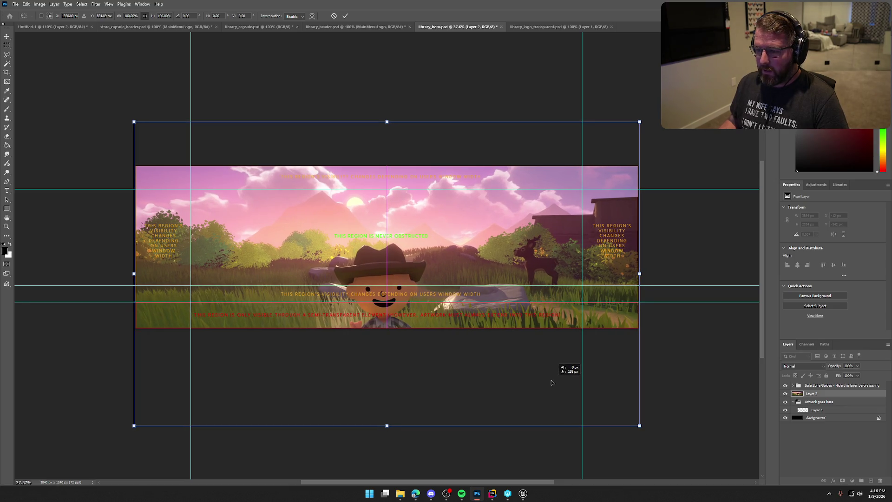
key("alt+Tab")
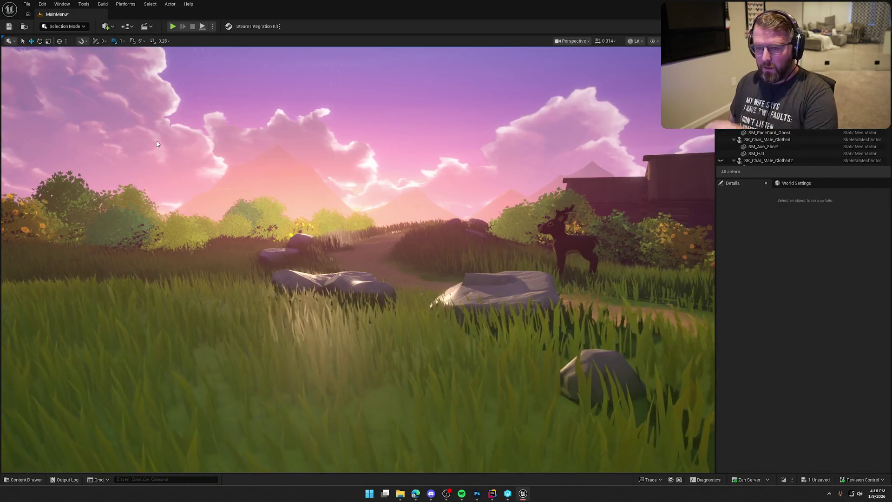
- Snip the Unreal viewport showing the meadow, barn and deer, then return to Photoshop
key("super+shift+s")
mouse_move(9, 54)
left_mouse_down()
mouse_move(288, 251)
mouse_move(660, 460)
mouse_move(708, 463)
left_mouse_up()
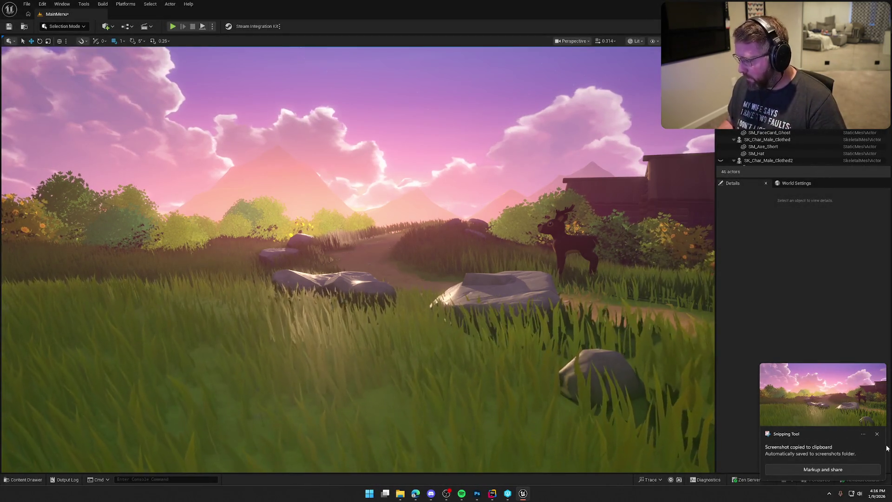
left_click(477, 494)
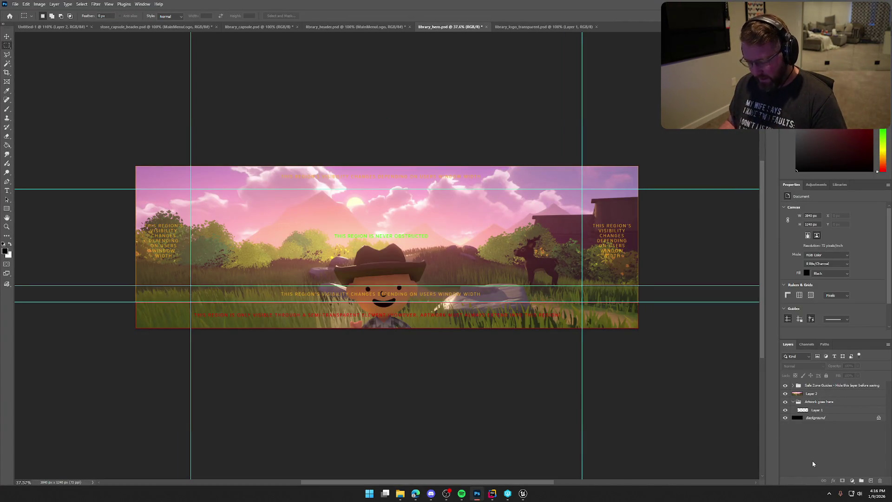
- Paste the new meadow screenshot, delete Layers 2 and 1, and scale it up to fill the banner
key("ctrl+v")
left_click(828, 402)
key("Delete")
left_click_drag(820, 386, 824, 403)
left_click(816, 410)
key("Delete")
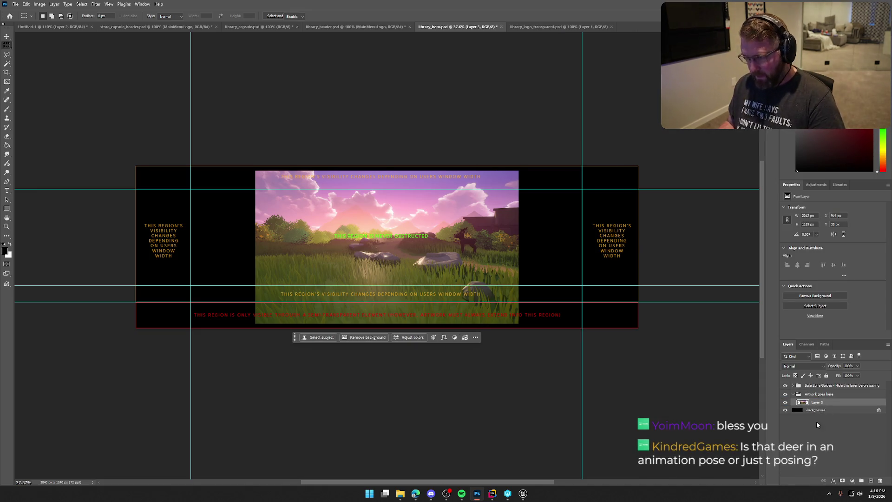
key("ctrl+t")
mouse_move(519, 323)
left_mouse_down()
mouse_move(568, 323)
mouse_move(663, 358)
mouse_move(651, 372)
left_mouse_up()
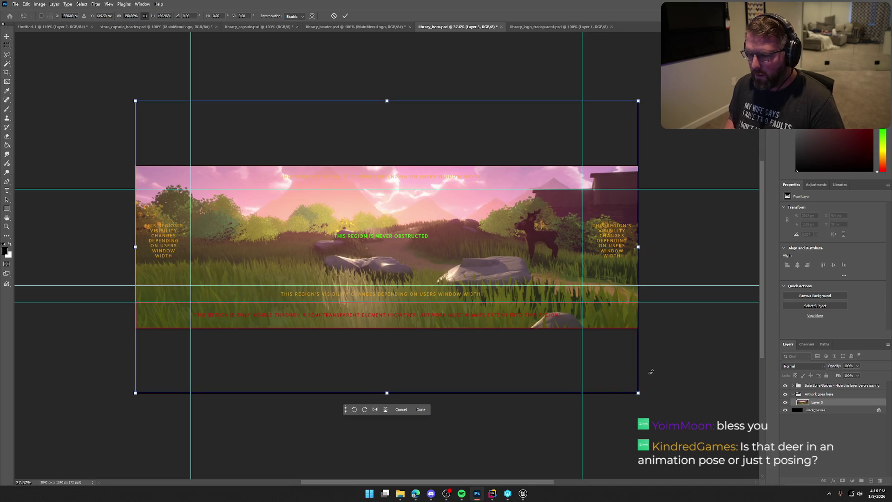
key("Return")
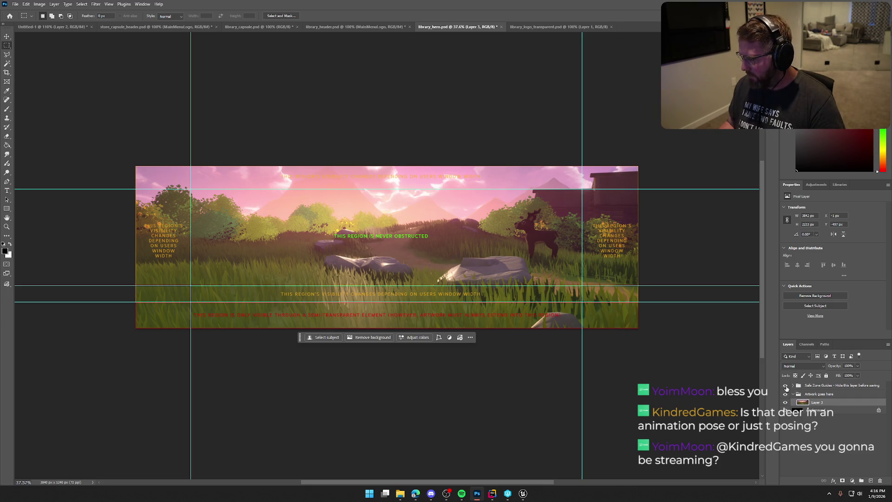
- Hide the Safe Zone Guides and Quick Export the hero as library_hero.png
left_click(785, 385)
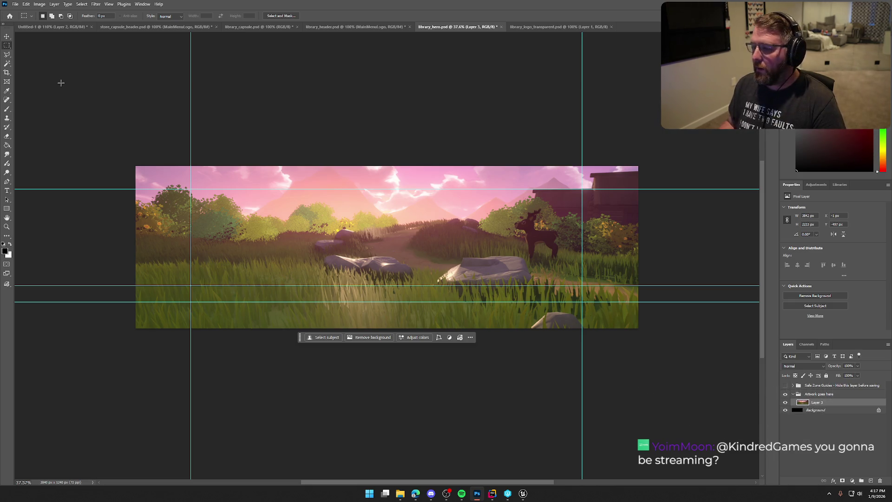
left_click(16, 4)
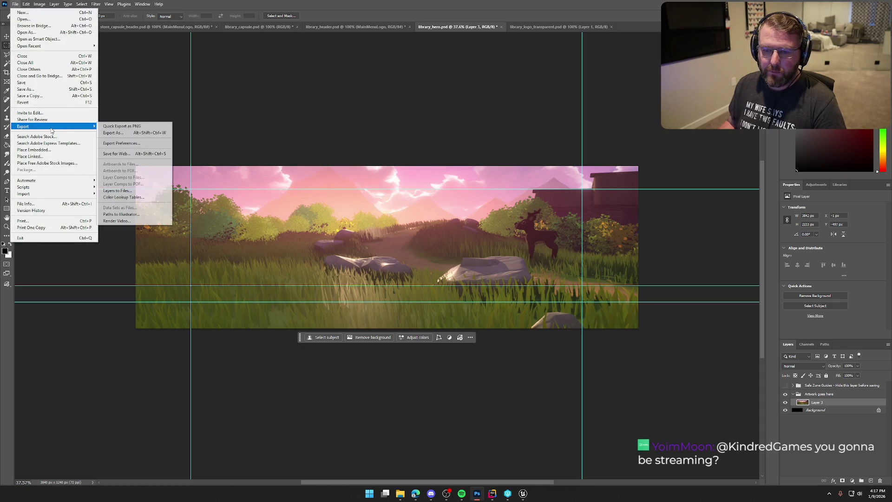
mouse_move(47, 126)
left_click(139, 126)
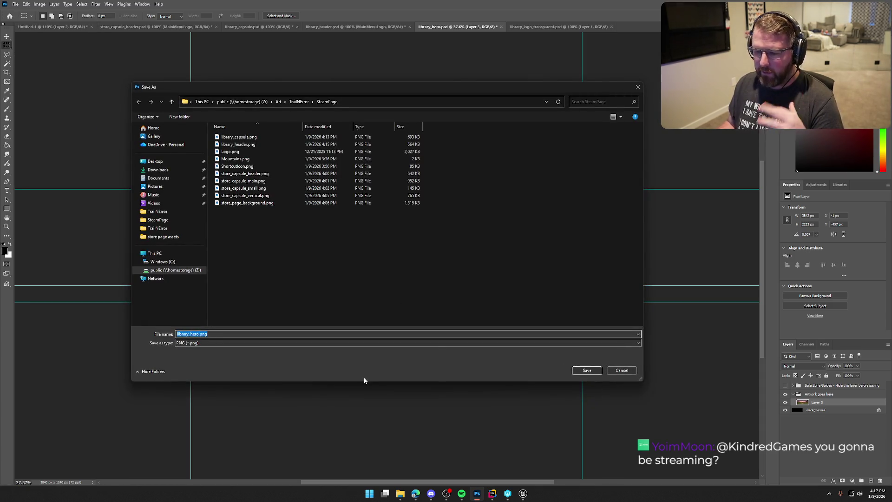
key("Return")
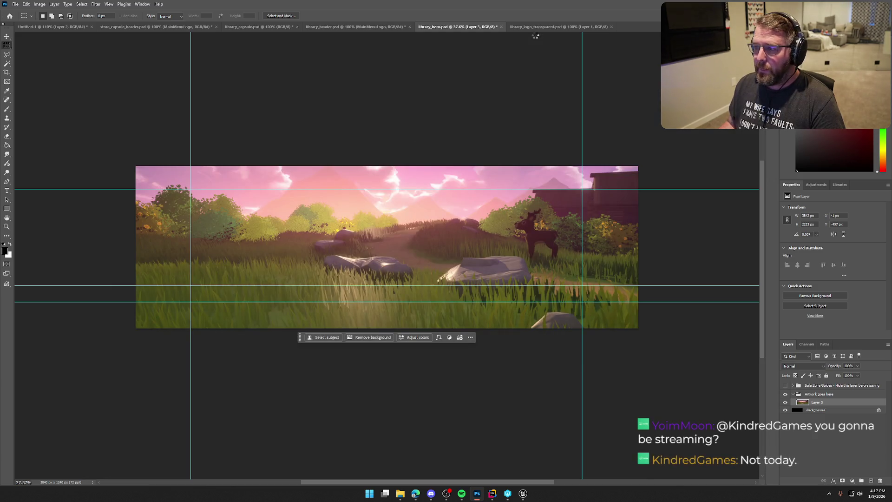
left_click(536, 27)
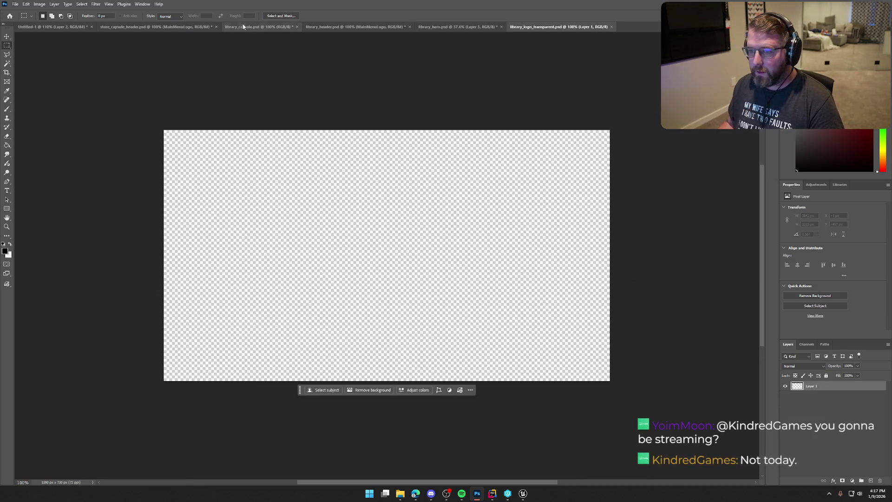
- Paste the capsule's MainMenuLogo into library_logo_transparent and enlarge it to span the canvas
left_click(243, 27)
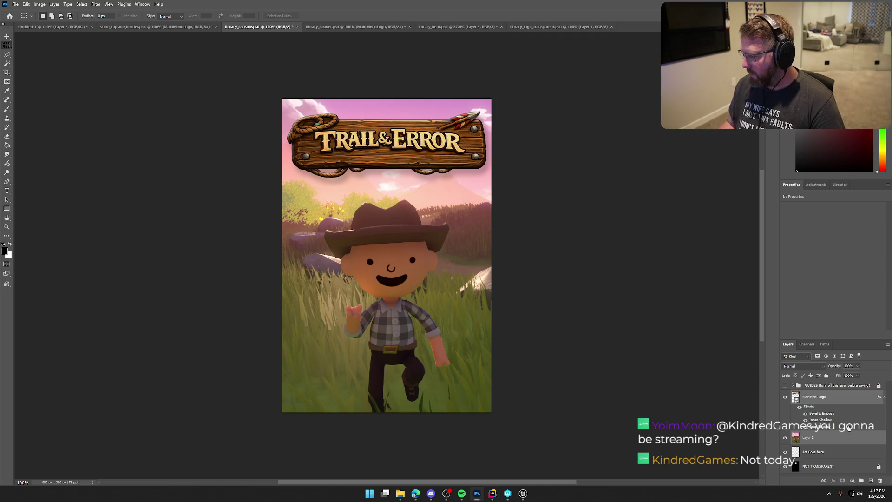
left_click(837, 398)
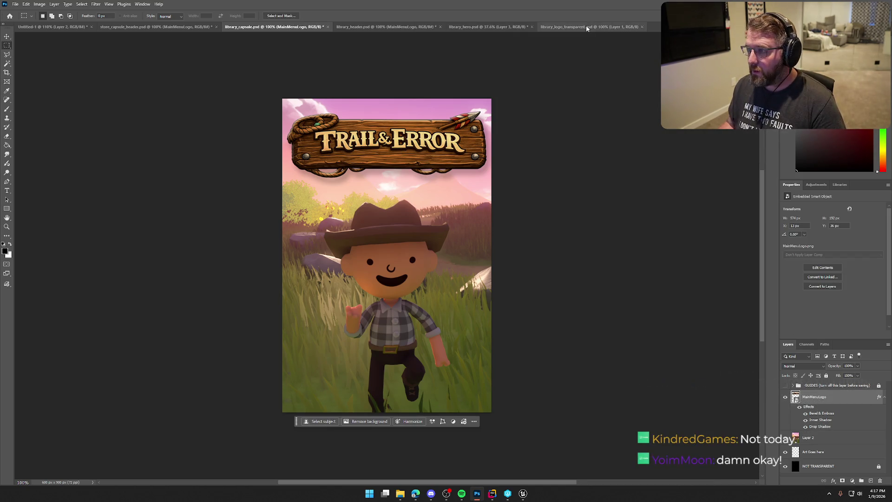
left_click(585, 27)
key("ctrl+v")
key("ctrl+t")
left_click_drag(481, 284, 578, 359)
- Confirm the enlarged logo size and quick-export it as library_logo_transparent.png
key("Return")
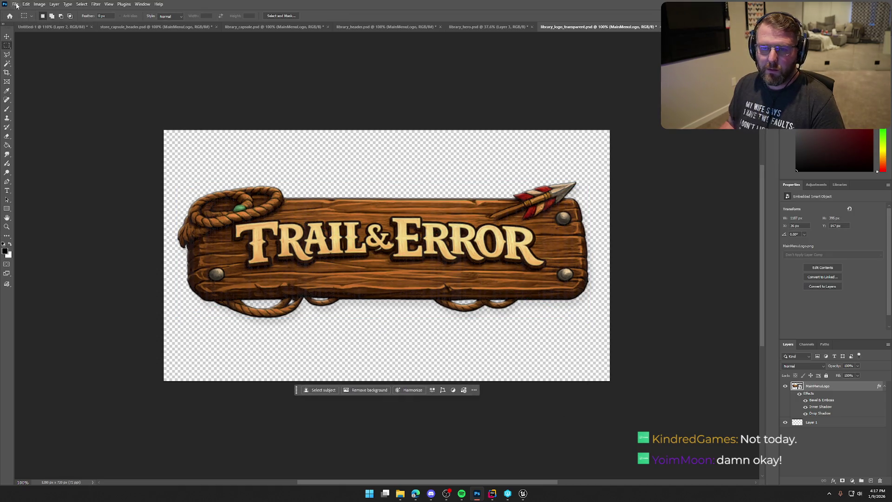
left_click(15, 3)
mouse_move(40, 126)
left_click(123, 126)
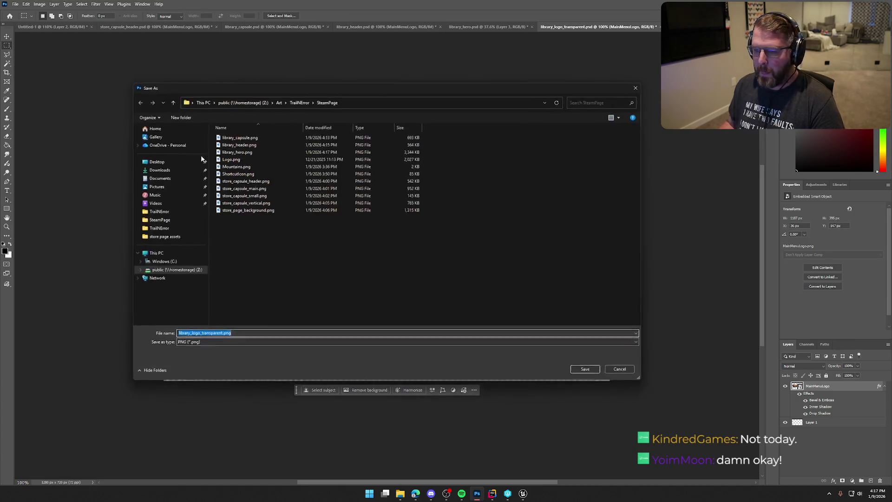
left_click(577, 370)
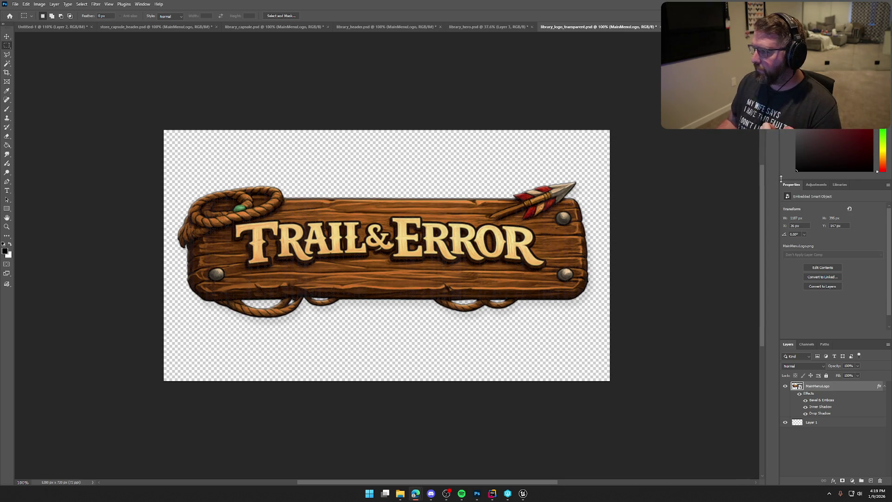
- Switch from Photoshop back to the Unreal Engine editor from the taskbar
left_click(523, 493)
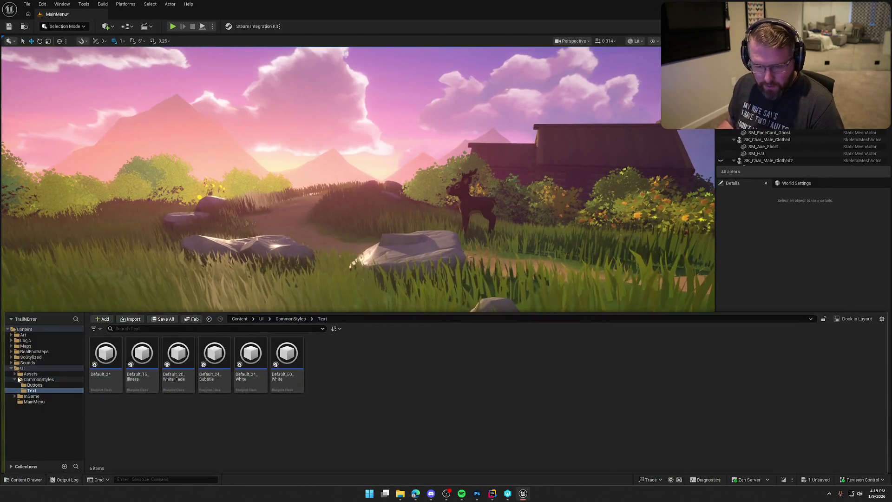
- Load TrailMap from the Maps folder, discarding MainMenu changes, and hide the Content Drawer
left_click(22, 368)
left_click(26, 346)
double_click(214, 358)
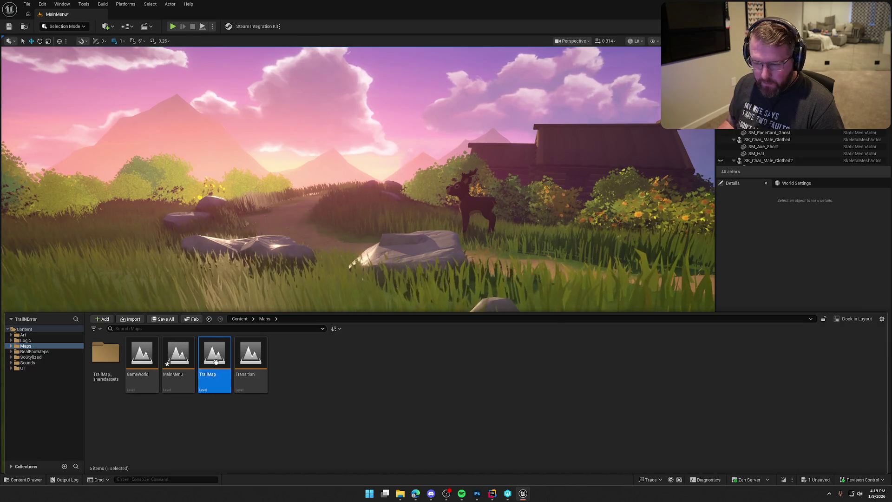
left_click(504, 325)
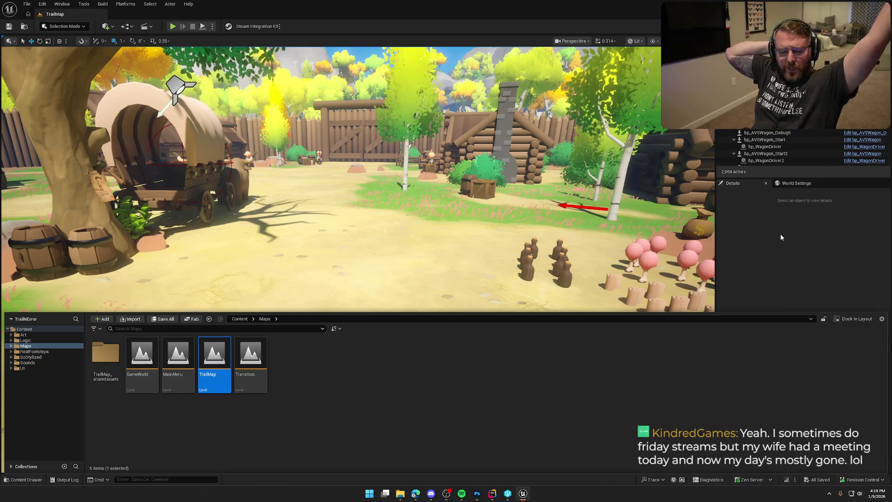
key("ctrl+space")
- Delete the two actors matching 'cow' in the Outliner
mouse_move(358, 260)
left_mouse_down()
mouse_move(428, 264)
mouse_move(427, 316)
mouse_move(409, 260)
mouse_move(381, 279)
mouse_move(386, 270)
mouse_move(419, 276)
mouse_move(400, 276)
mouse_move(400, 258)
mouse_move(400, 279)
mouse_move(381, 276)
mouse_move(382, 288)
mouse_move(381, 278)
mouse_move(363, 279)
left_mouse_up()
mouse_move(487, 244)
left_mouse_down()
mouse_move(501, 243)
mouse_move(486, 244)
left_mouse_up()
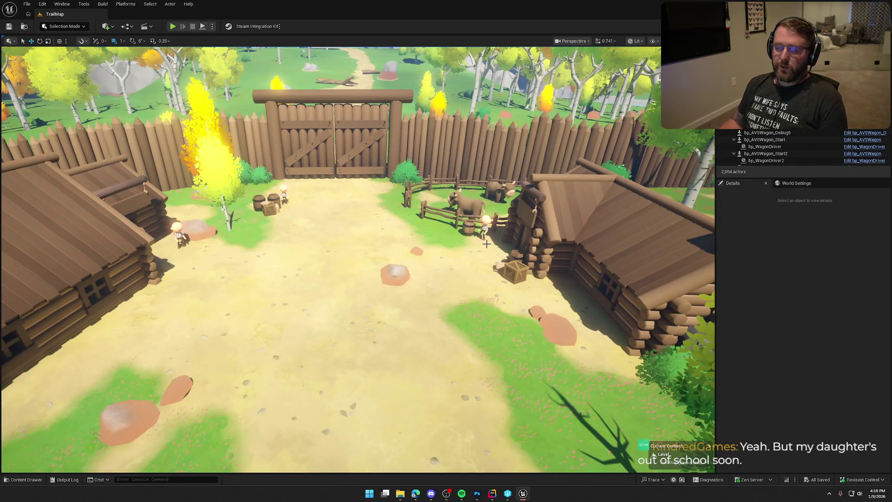
left_click_drag(499, 229, 499, 265)
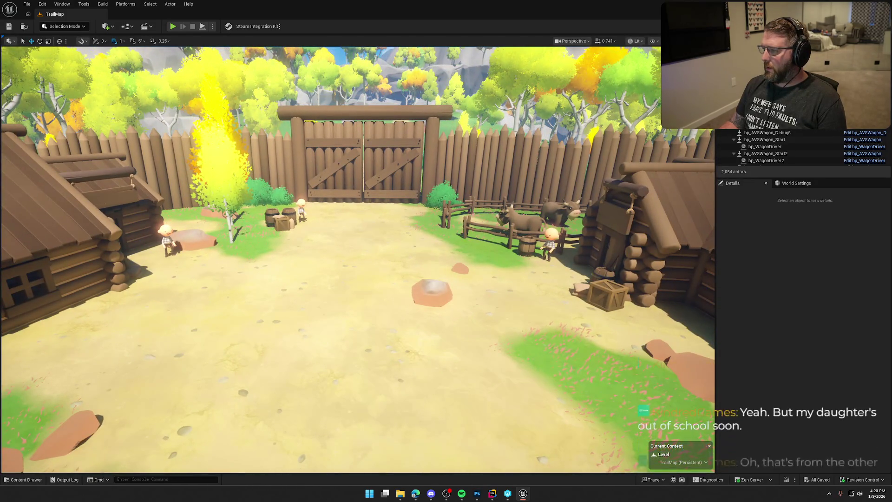
type("cow")
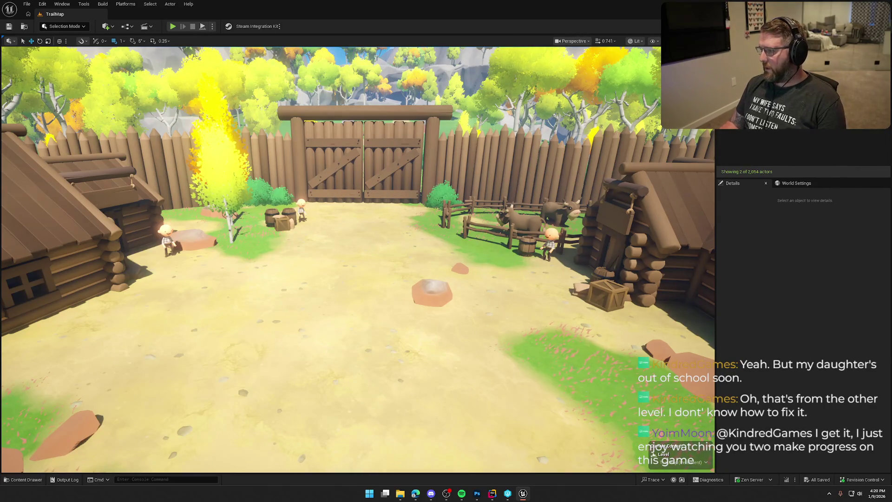
key("ctrl+a")
key("Delete")
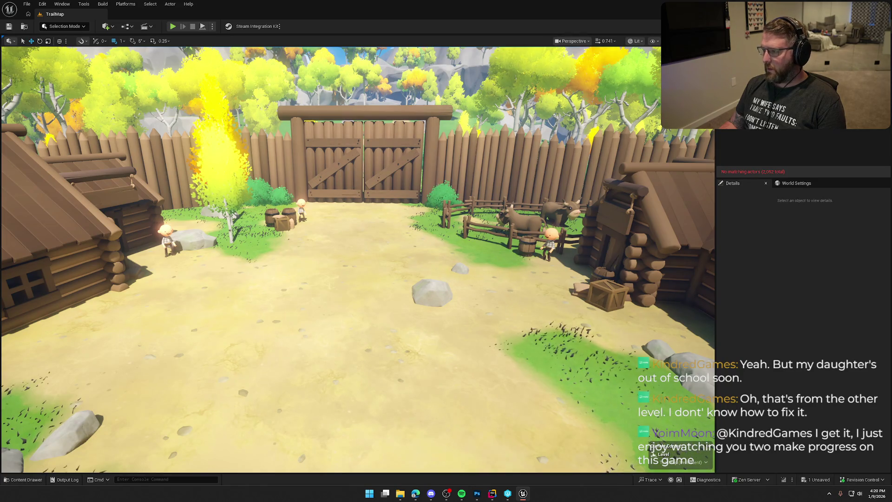
- Clear the Outliner filter and create virtual texture volumes for the Landscape
key("BackSpace")
key("BackSpace")
key("BackSpace")
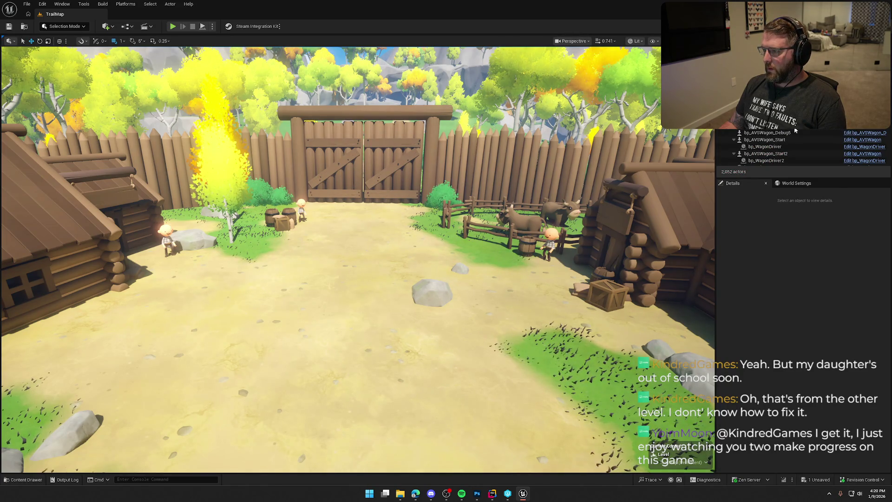
left_click(795, 133)
left_click(814, 350)
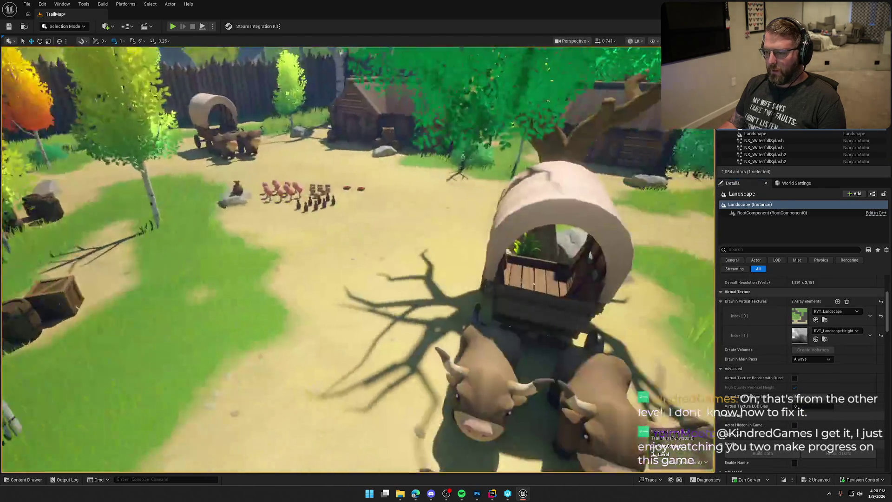
- Deselect the Landscape and fly through the birch meadow to the covered ox wagon
key("Escape")
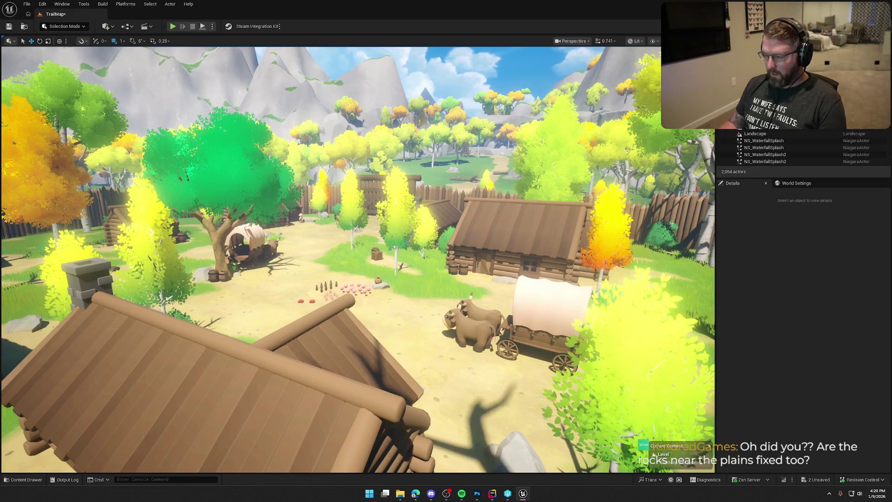
scroll(358, 261, "up", 5)
key("w")
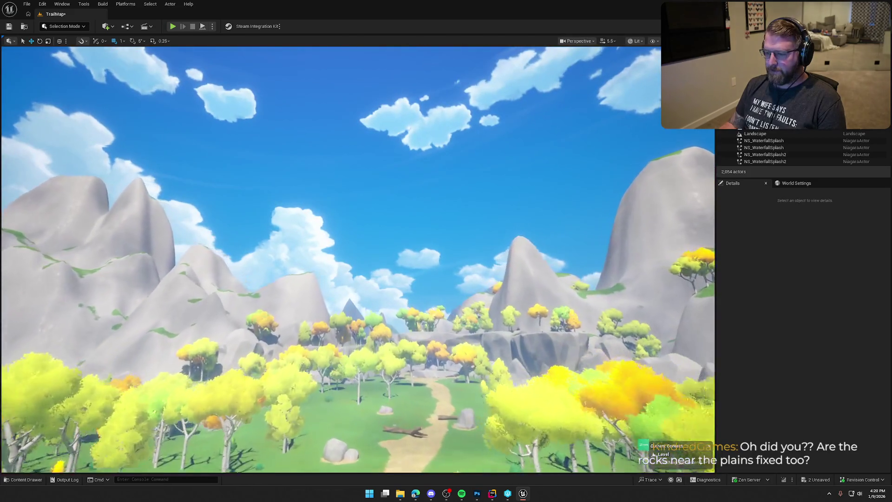
scroll(358, 260, "up", 4)
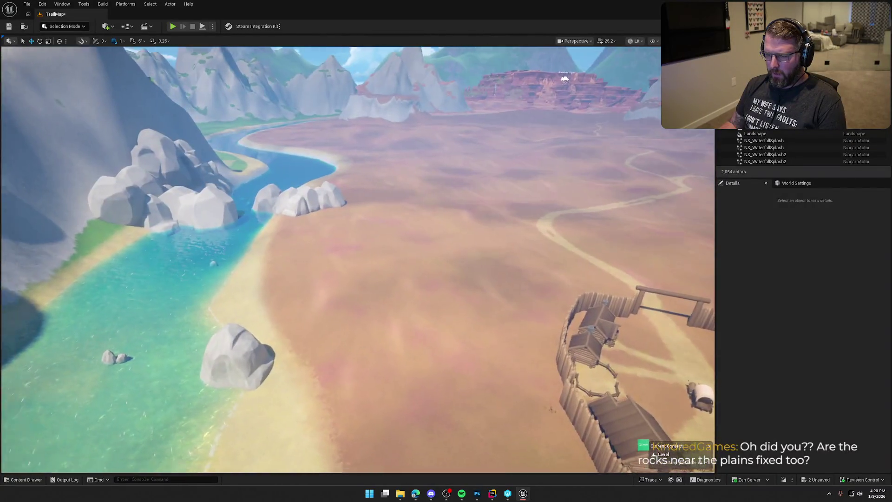
scroll(358, 260, "down", 2)
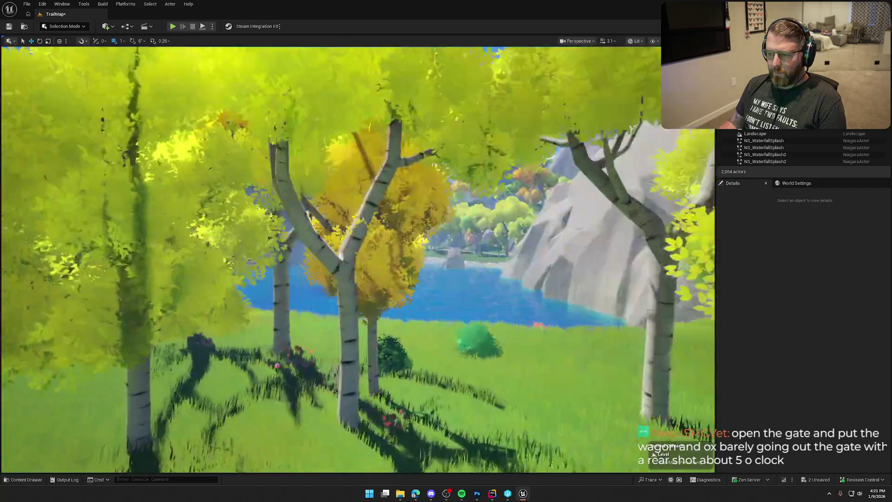
scroll(358, 260, "down", 2)
scroll(357, 261, "up", 2)
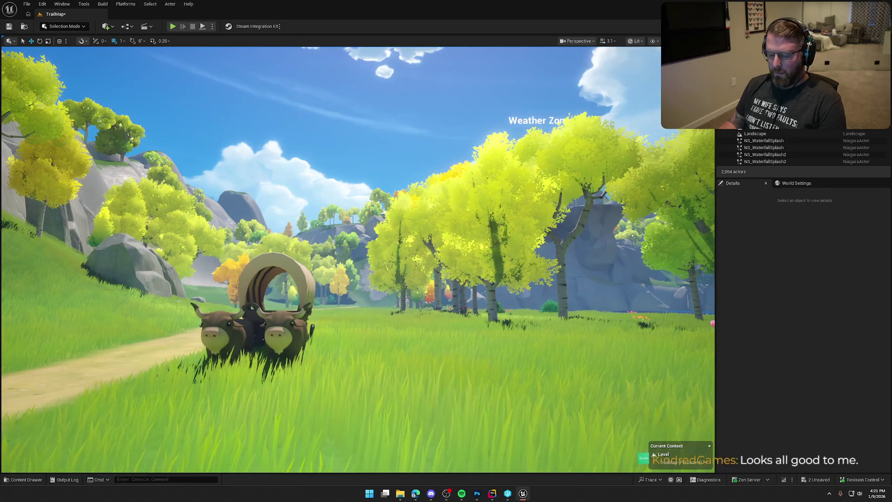
- Select the Weather Zone actor, open BP_WeatherZone with Ctrl+E, and dock its editor
left_click(548, 119)
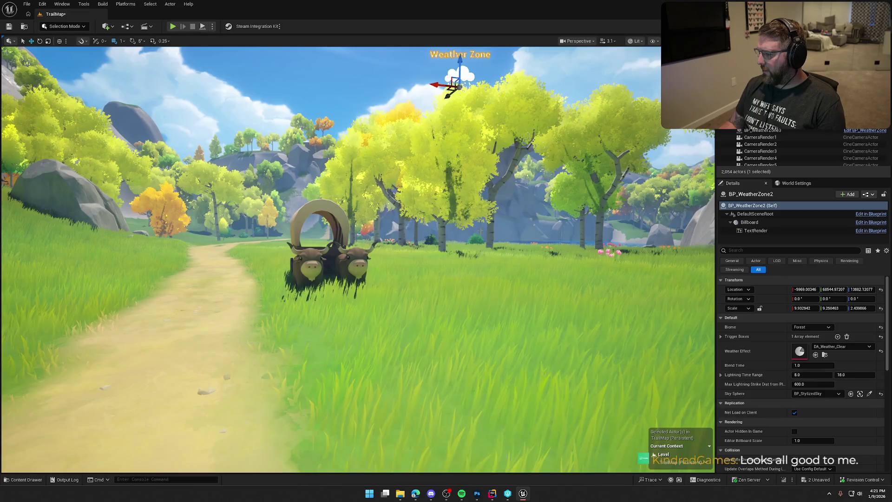
key("Escape")
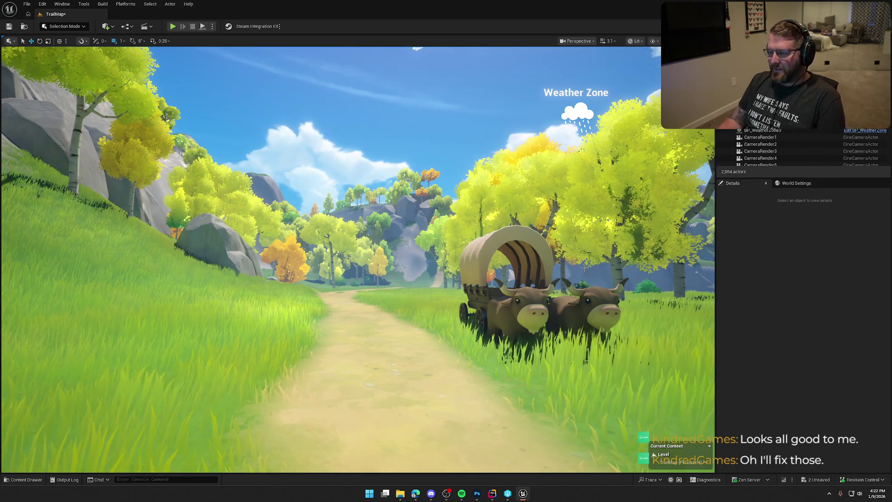
left_click(579, 128)
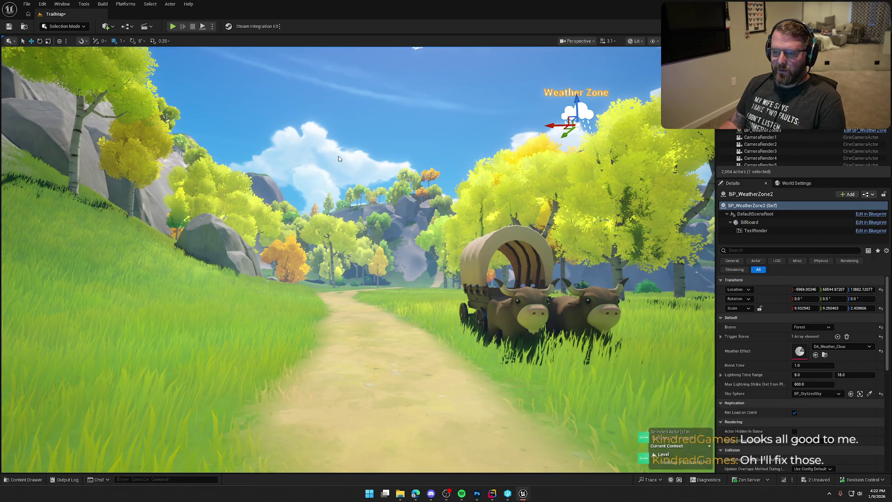
key("ctrl+e")
mouse_move(209, 97)
left_mouse_down()
mouse_move(212, 88)
mouse_move(137, 18)
left_mouse_up()
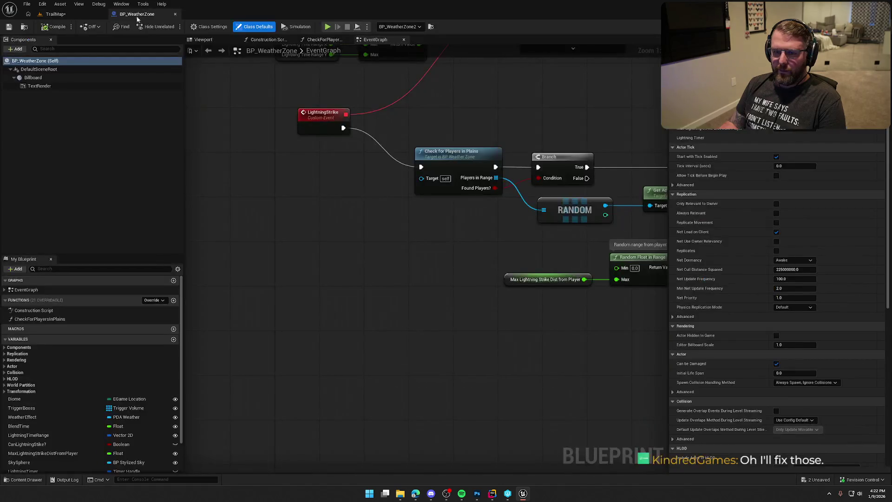
- Tick Hidden in Game on the TextRender component, compile with checkout, and close BP_WeatherZone
left_click(32, 77)
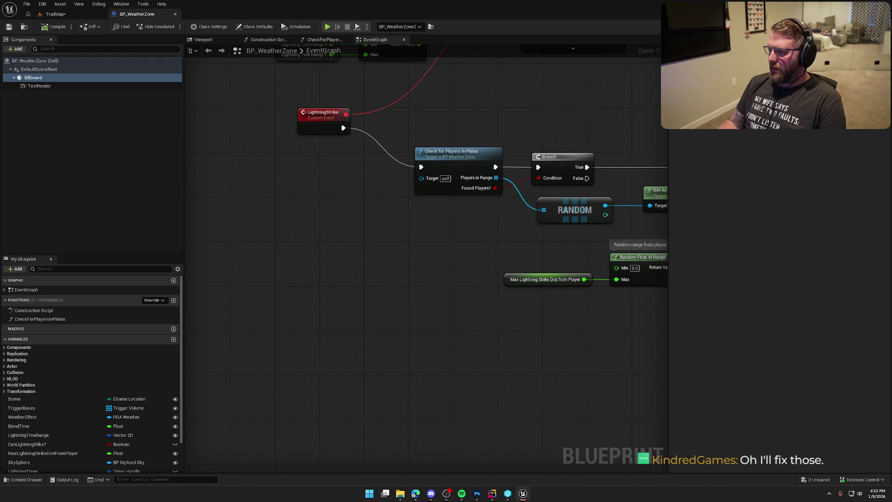
left_click(40, 86)
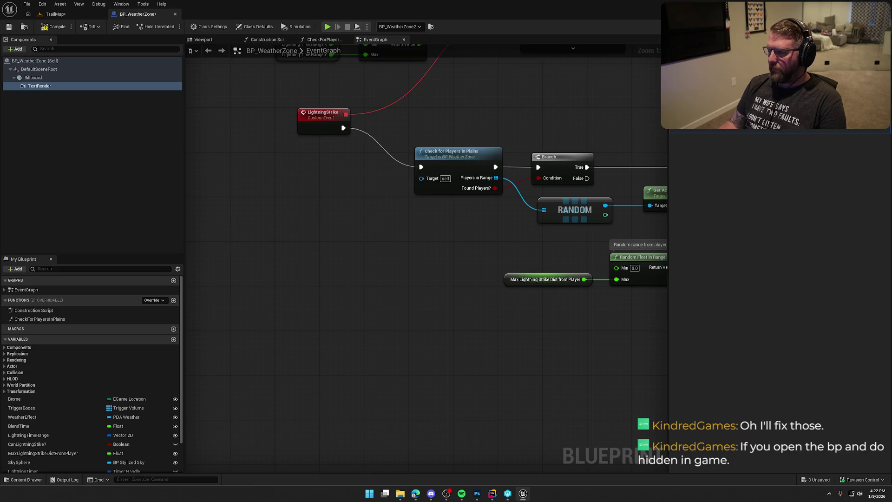
left_click(57, 29)
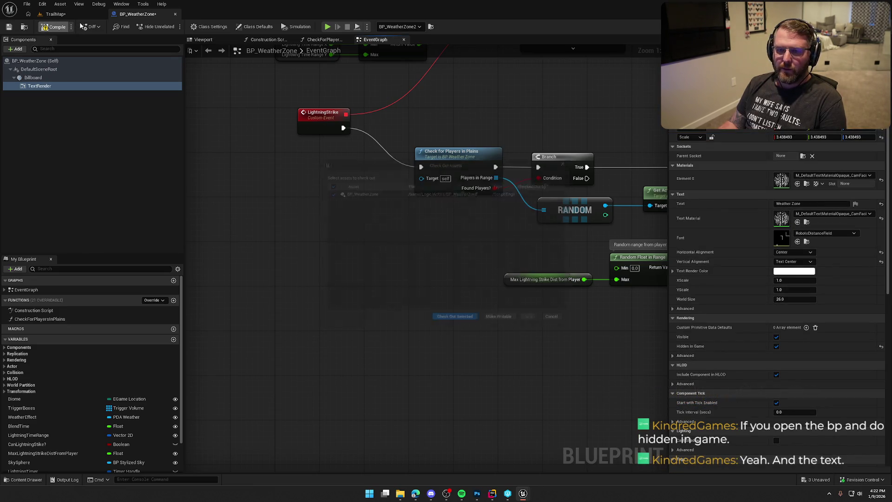
key("Return")
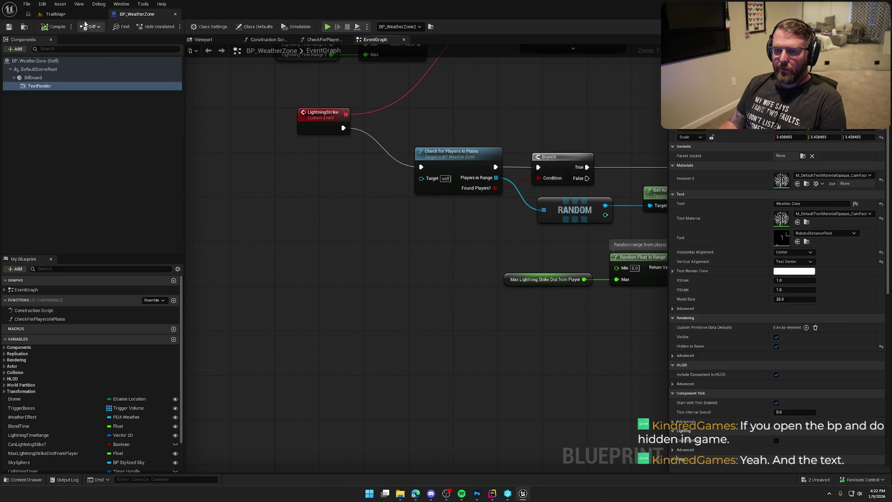
left_click(175, 14)
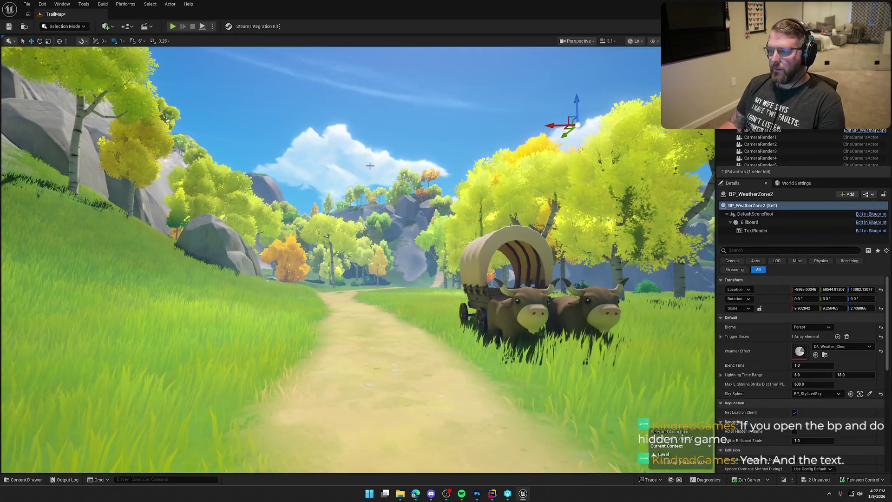
- Frame the ox-drawn wagon head-on, with the Weather Zone actor deselected
left_click_drag(370, 166, 369, 166)
key("Escape")
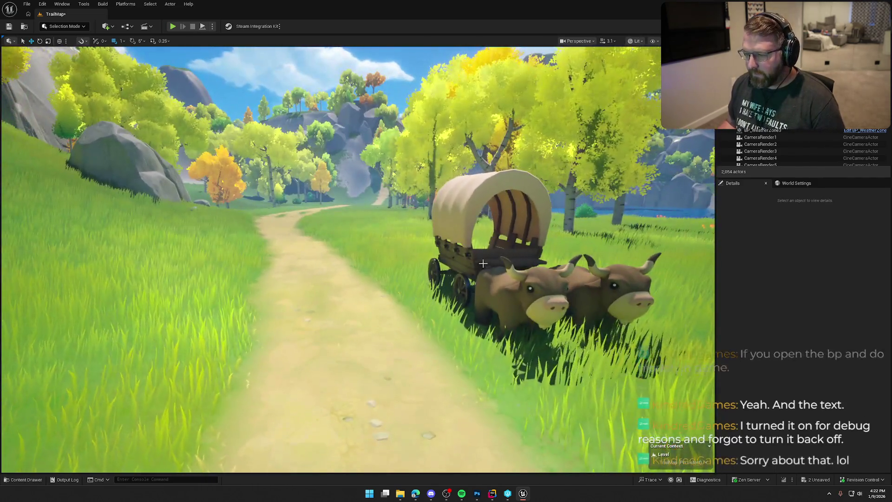
left_click(485, 264)
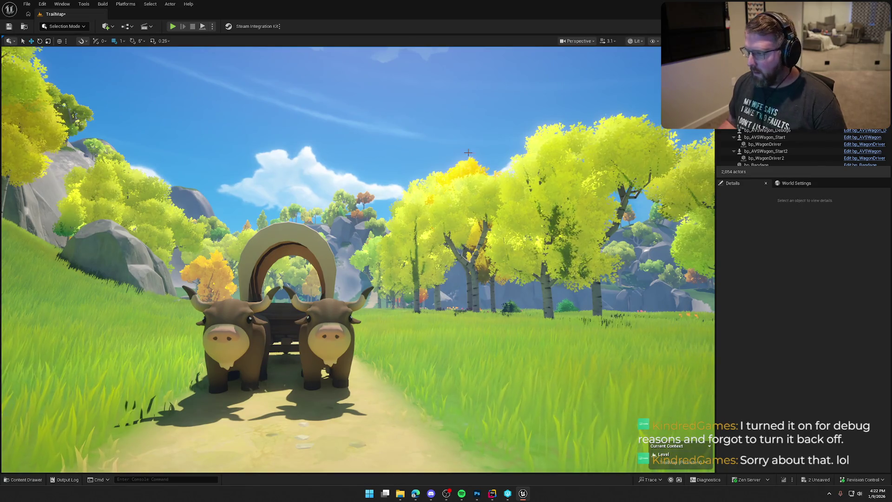
- Find and open High Resolution Screenshot from the viewport's Perspective dropdown
right_click(680, 132)
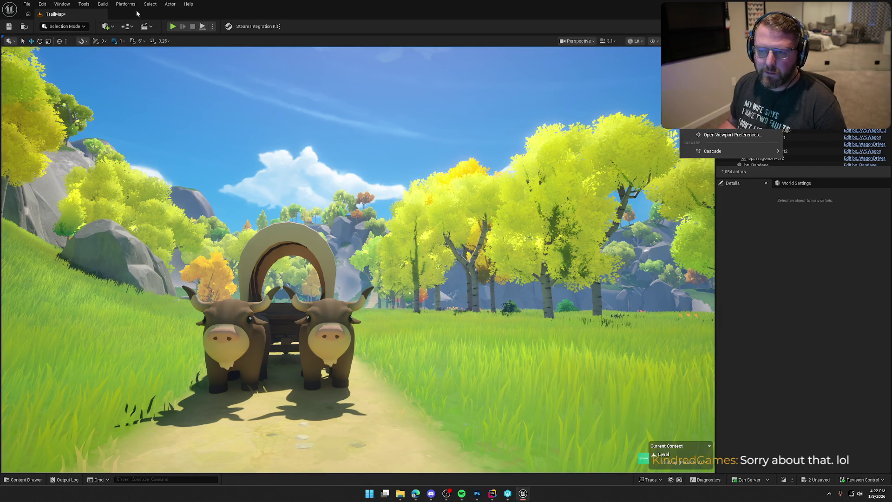
mouse_move(744, 151)
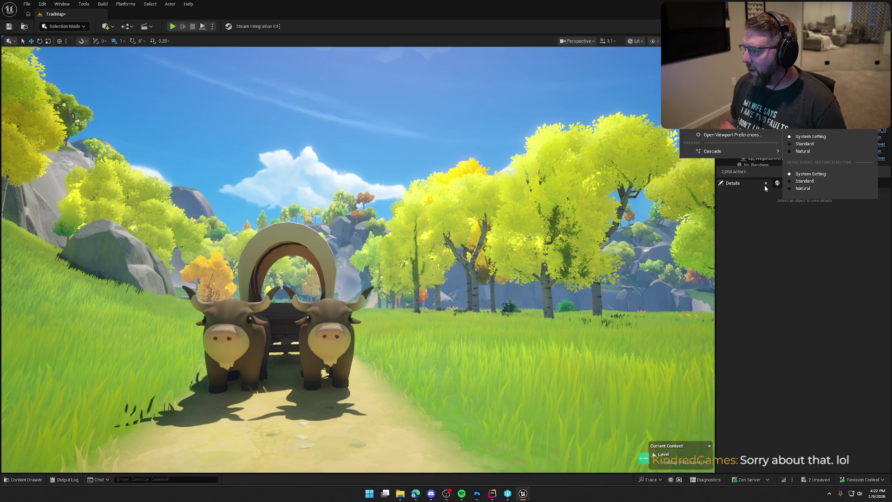
left_click(343, 29)
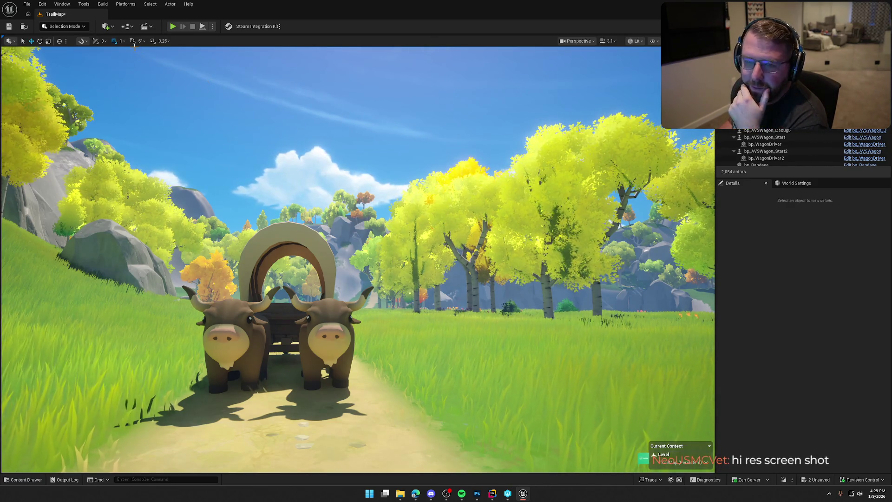
left_click(85, 4)
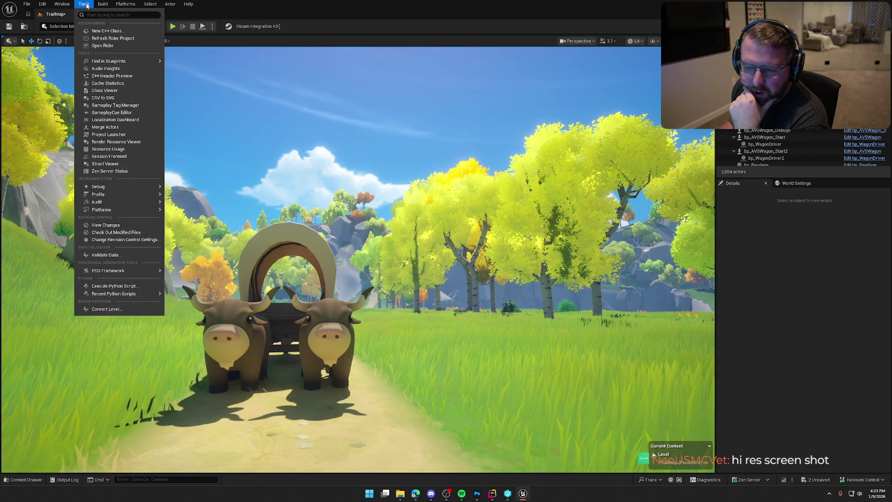
left_click(86, 6)
left_click(14, 43)
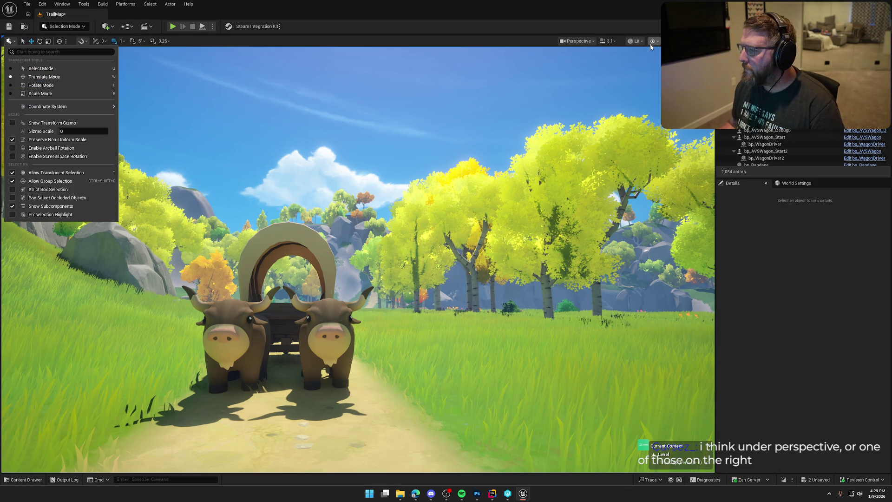
left_click(617, 42)
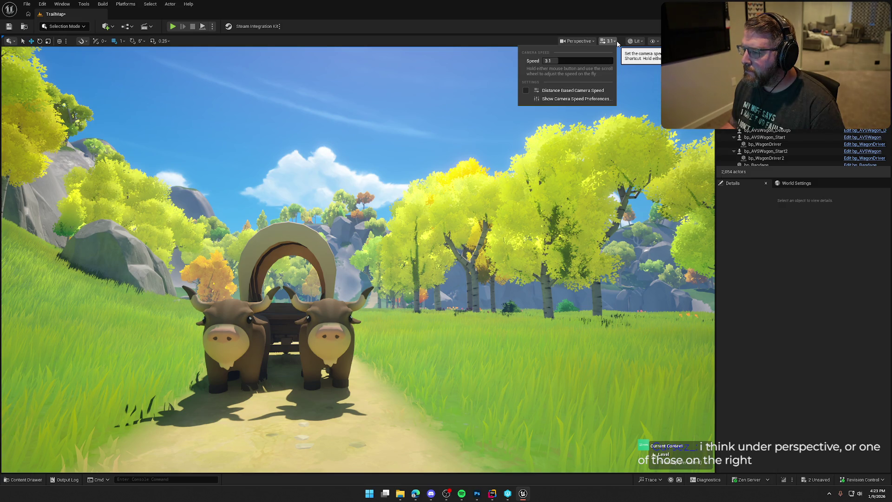
left_click(596, 43)
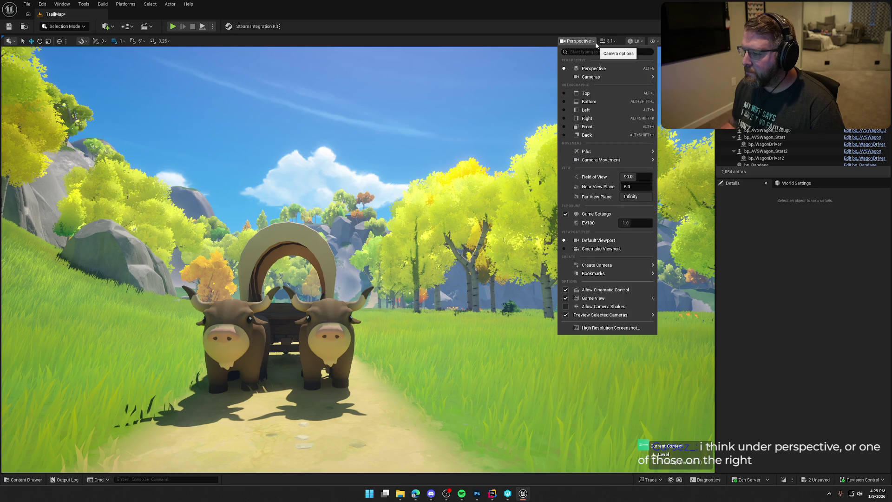
left_click(605, 327)
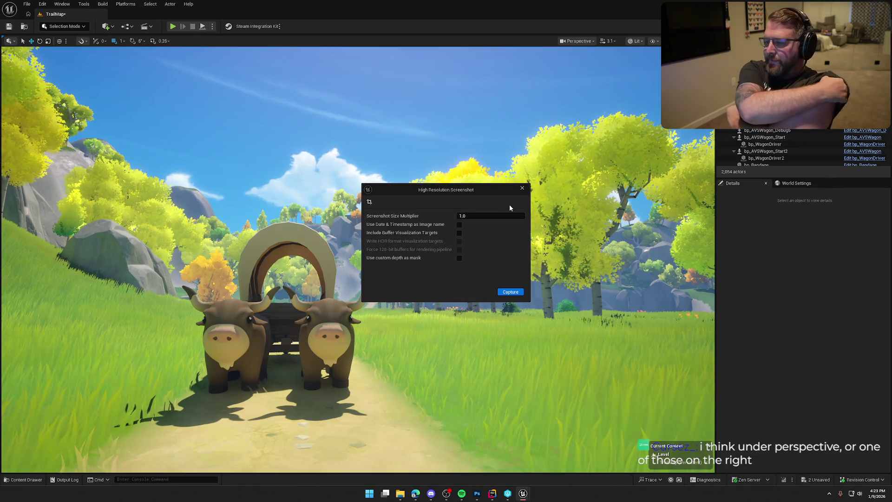
- Move aside and close the High Resolution Screenshot window, then return to the Details panel
left_click_drag(399, 189, 891, 140)
mouse_move(890, 214)
left_mouse_down()
mouse_move(773, 216)
mouse_move(788, 210)
left_mouse_up()
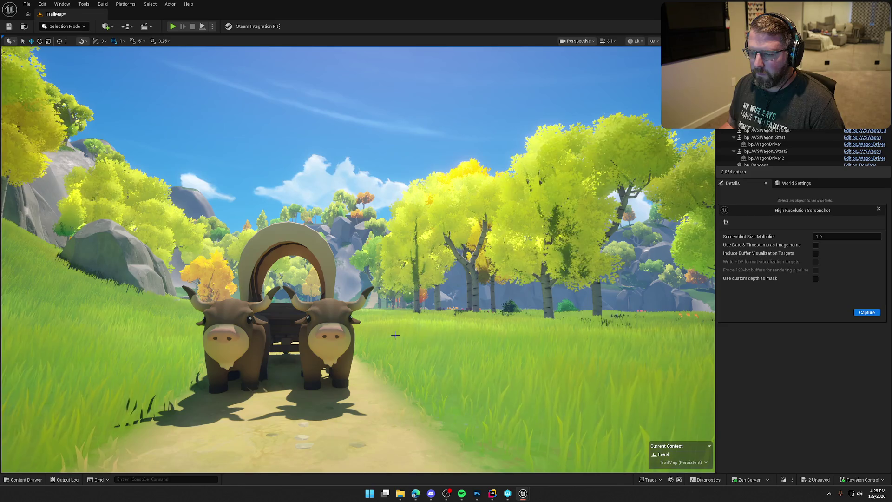
left_click(802, 202)
left_click(790, 184)
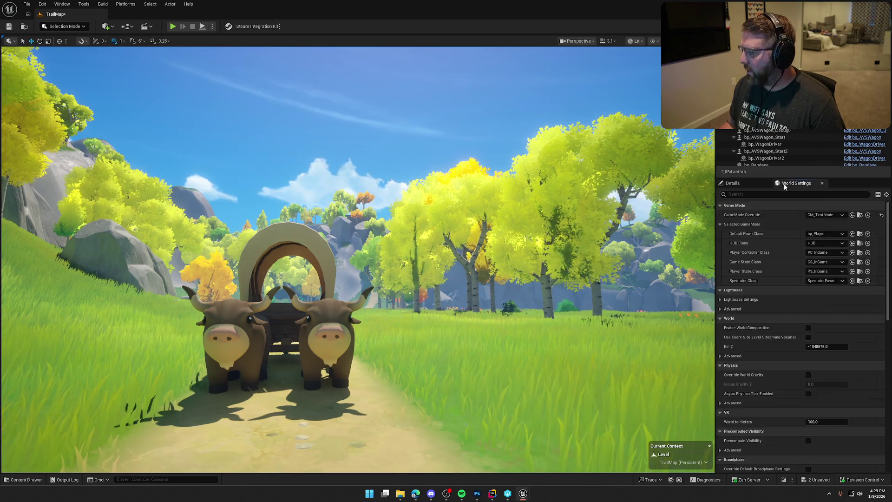
left_click(733, 183)
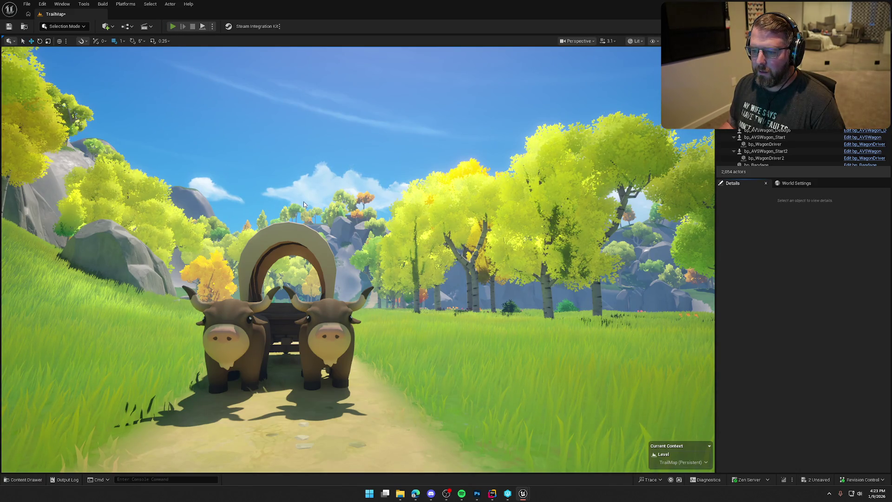
- Play the level and walk the character in front of the ox wagon, facing the camera
key("alt+p")
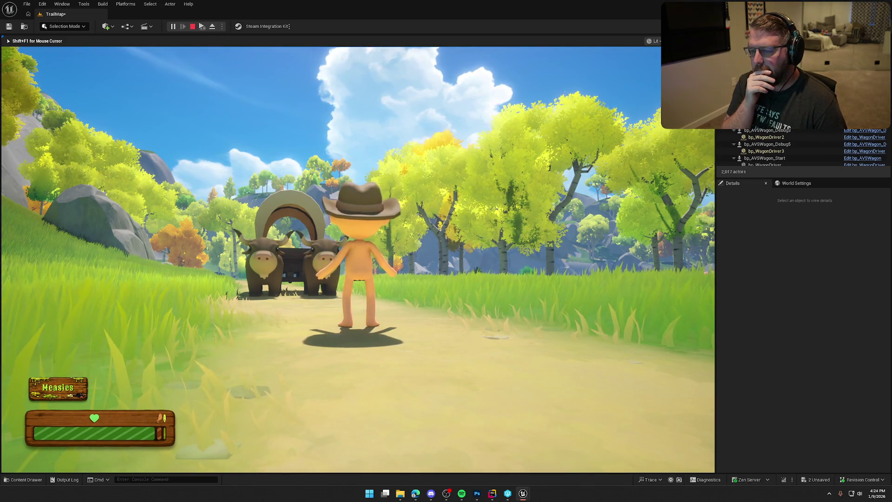
key("w")
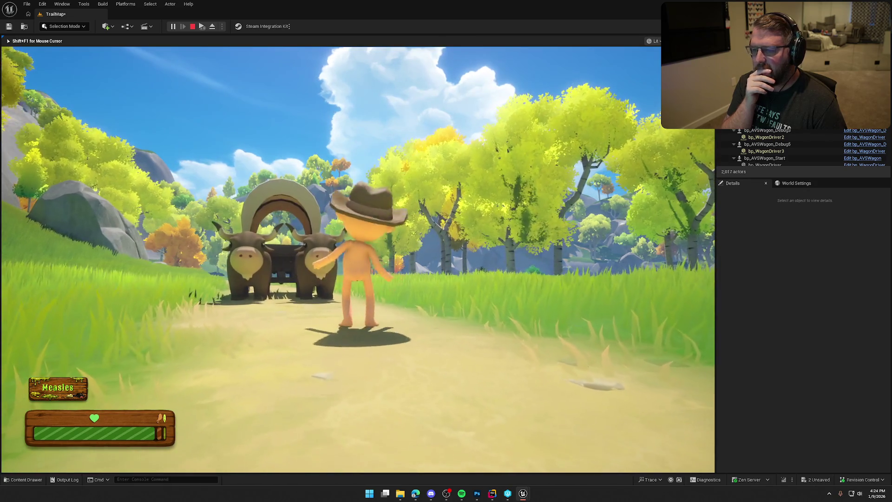
key("s")
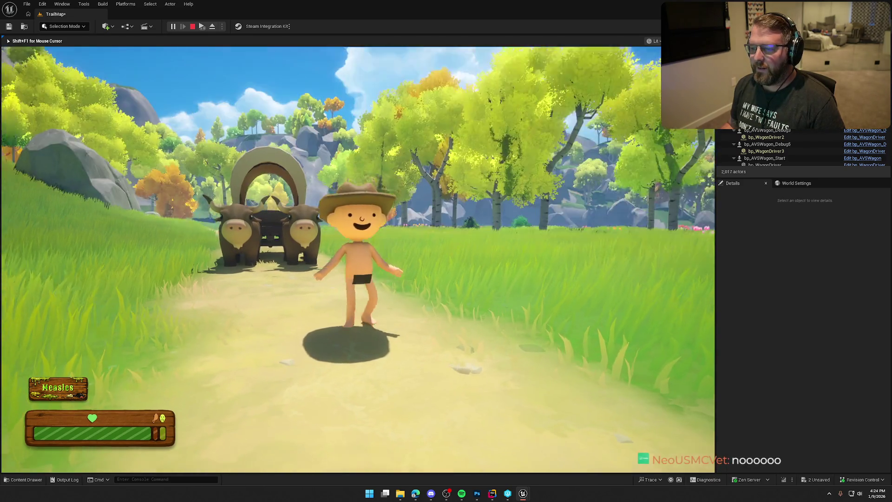
key("w")
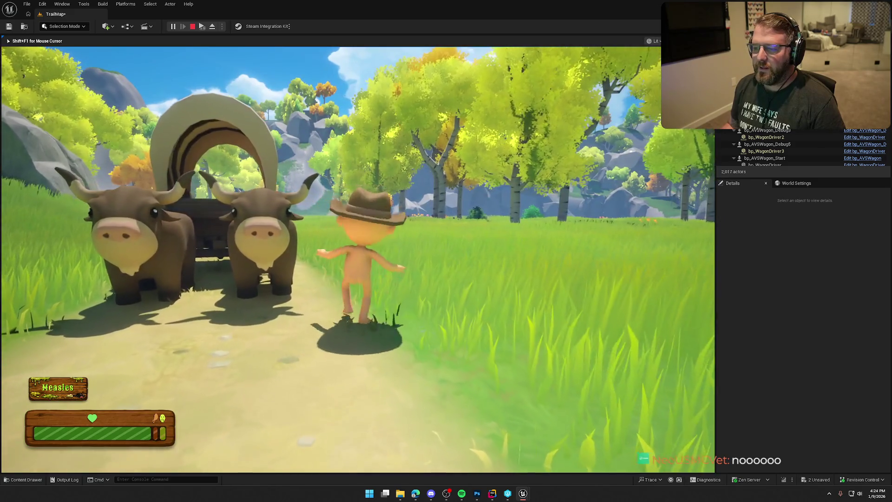
key("s")
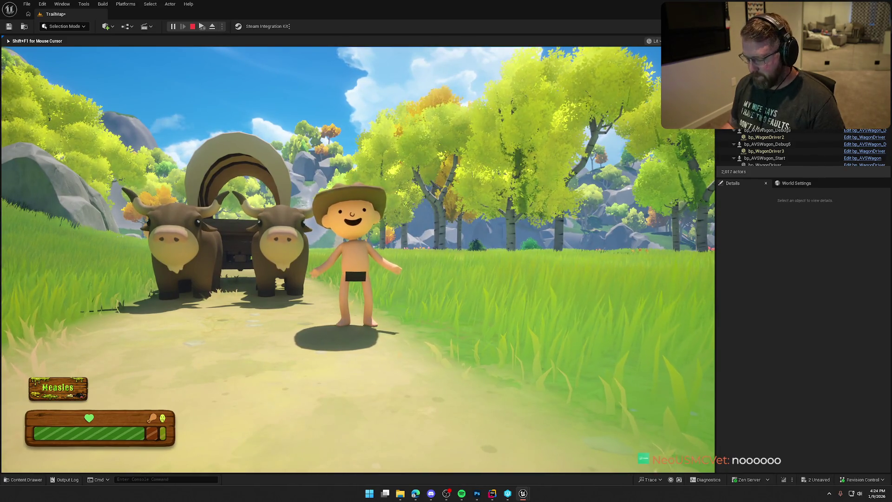
- Switch the game view to immersive full screen and save a screenshot with F9
key("F11")
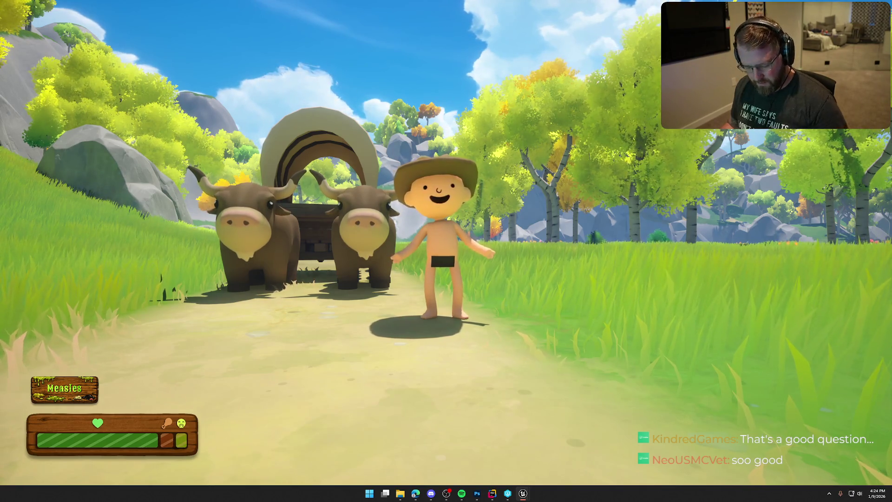
key("super")
key("Escape")
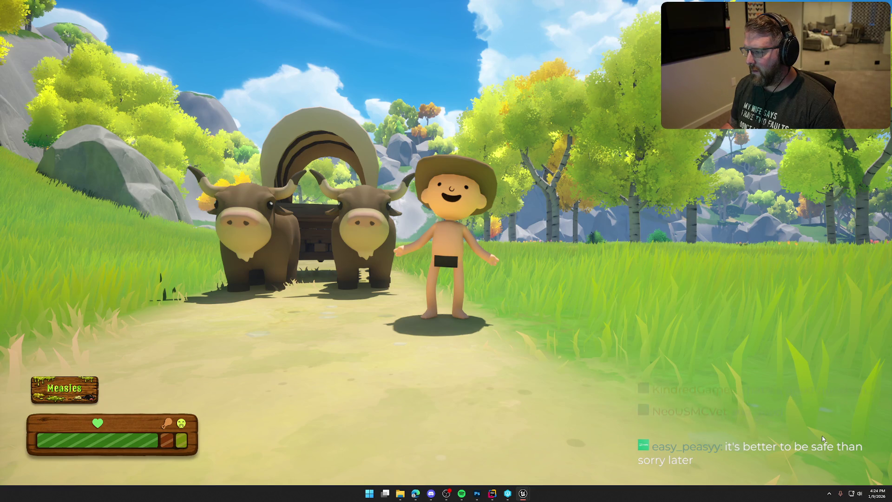
key("F9")
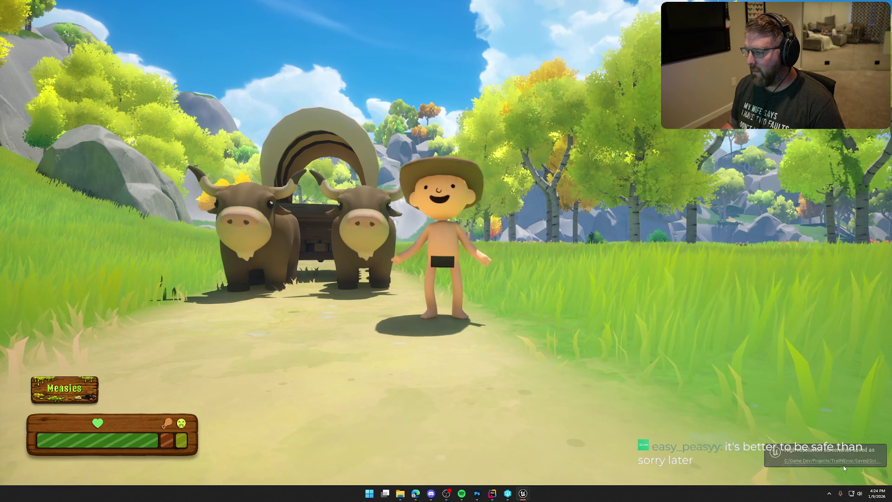
- Check the saved screenshot, then copy a full-screen capture of the character by the ox wagon
key("super+e")
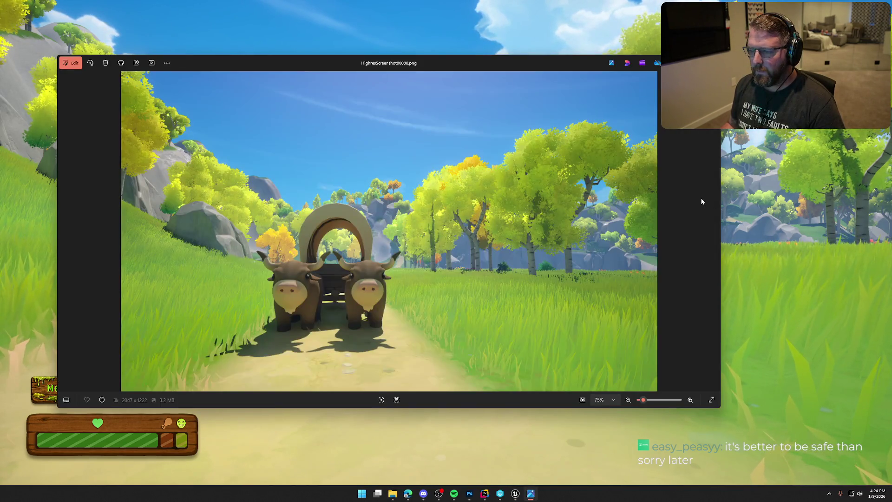
key("alt+F4")
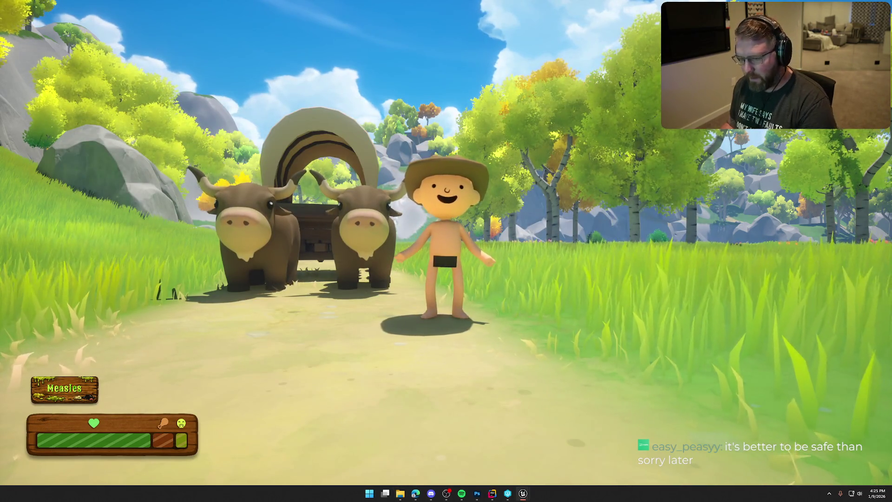
key("super+shift+s")
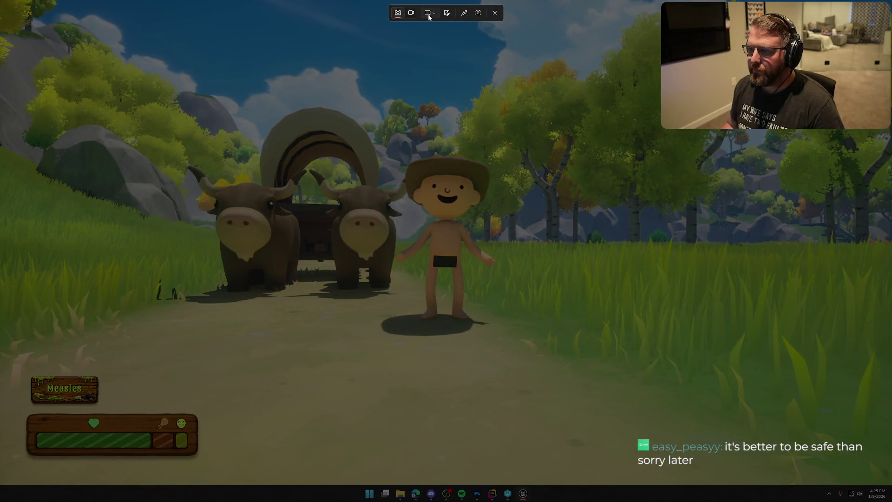
left_click(429, 15)
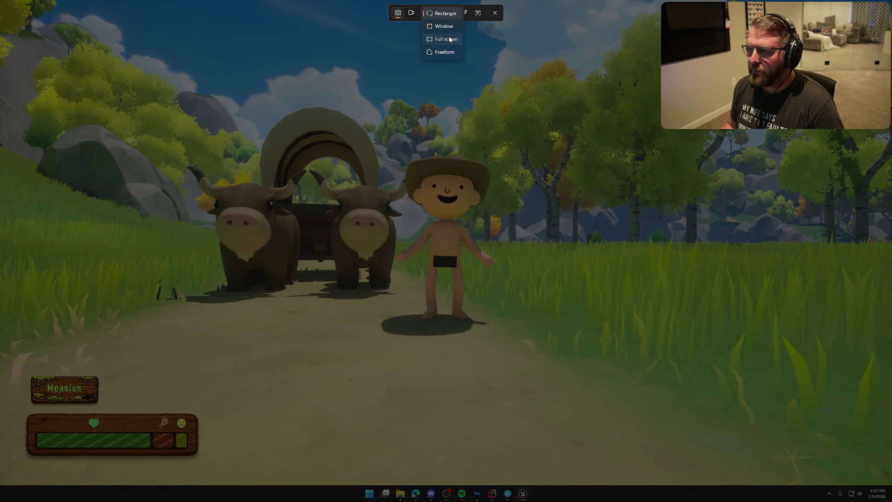
left_click(446, 39)
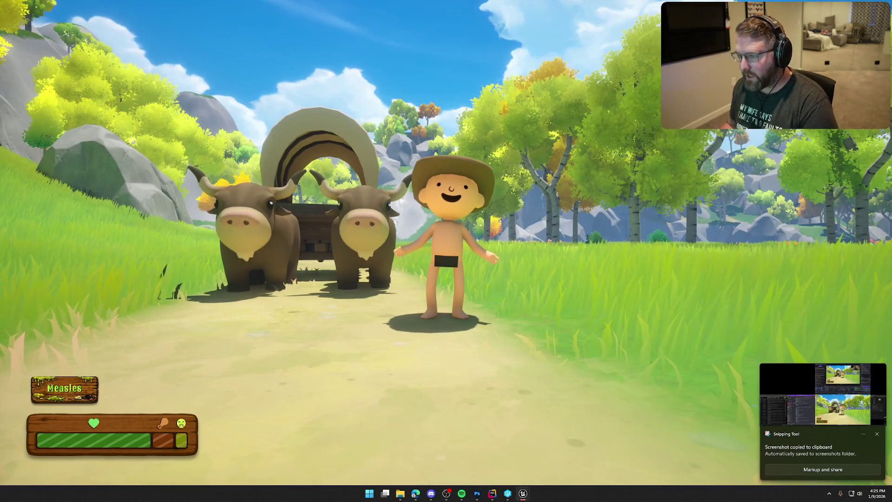
key("super+shift+s")
left_click(436, 15)
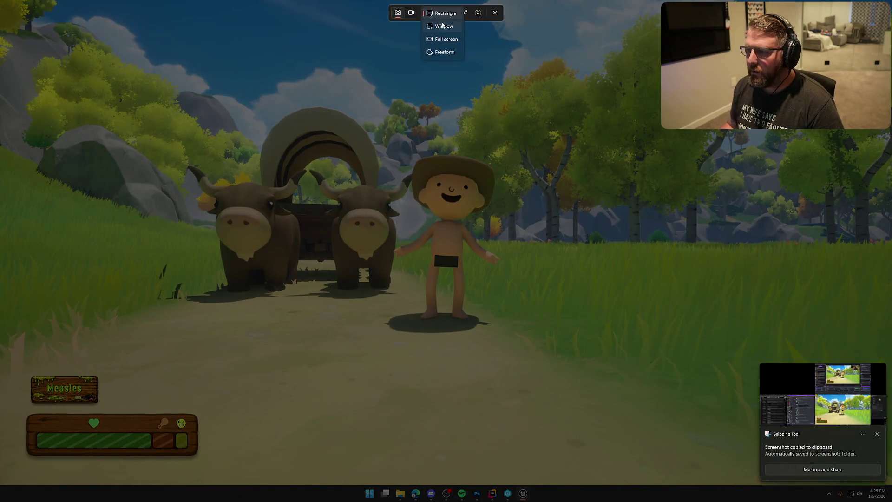
left_click(447, 40)
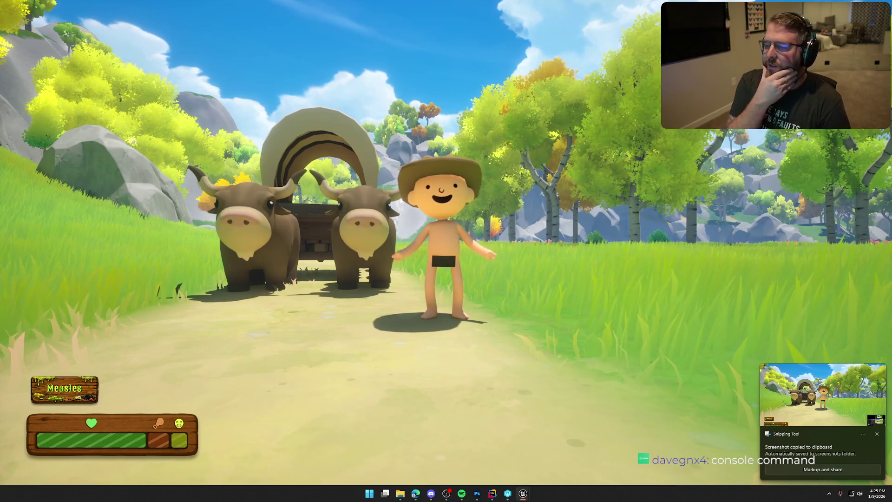
- Stop the Unreal play session and bring Photoshop to the front
key("Escape")
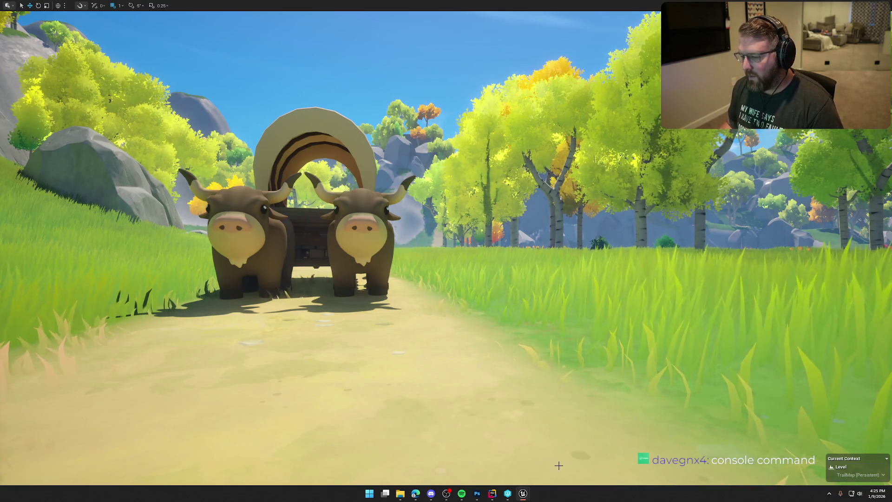
mouse_move(492, 495)
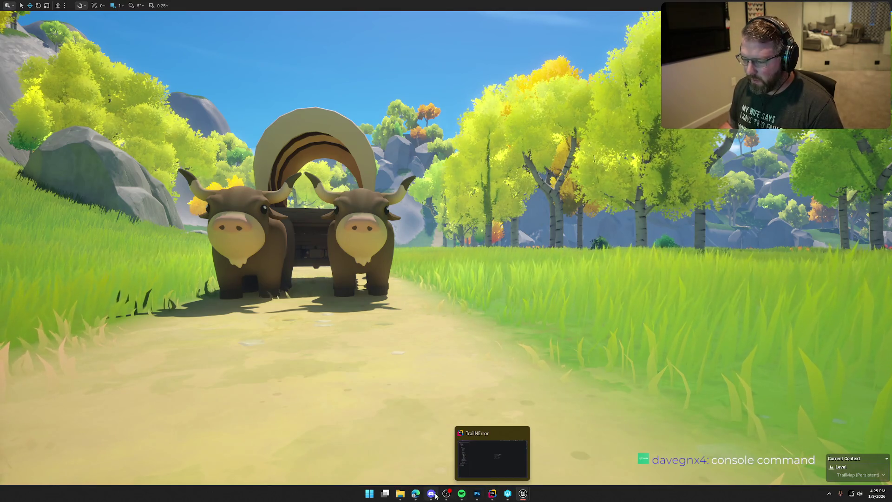
left_click(477, 494)
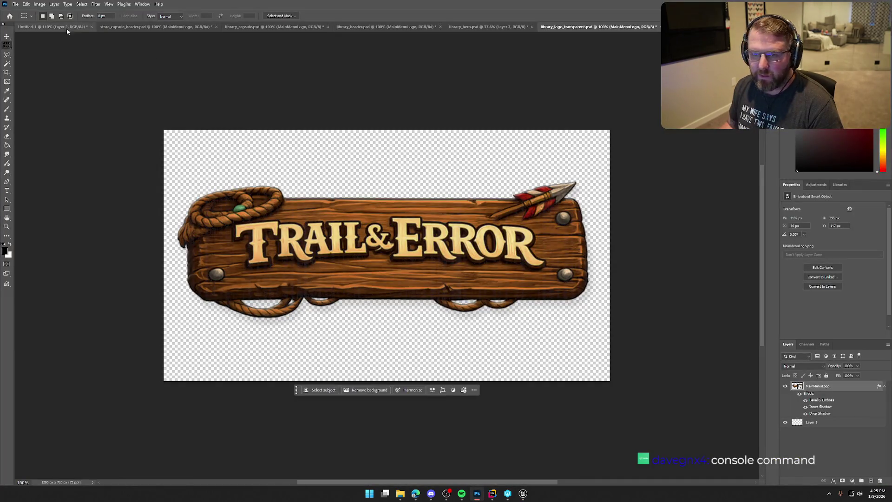
- Make a 1920 × 1080 transparent canvas and paste the ox-wagon game capture onto it
left_click(15, 3)
mouse_move(32, 127)
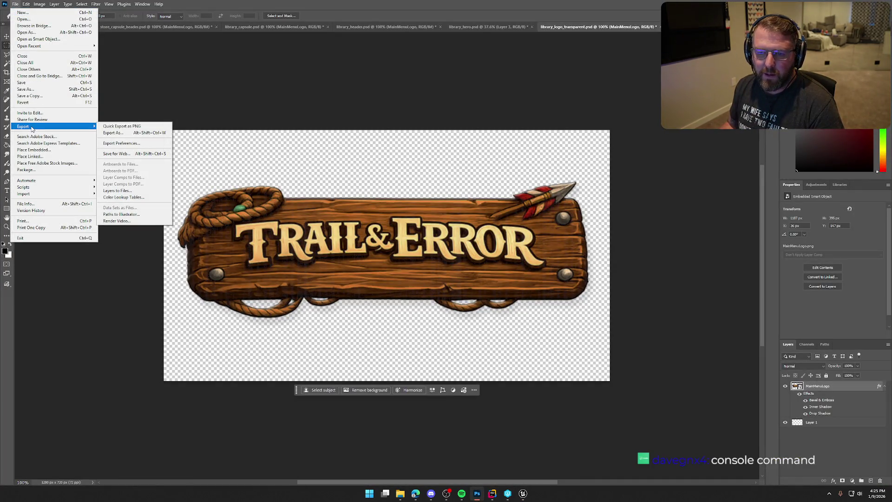
left_click(23, 13)
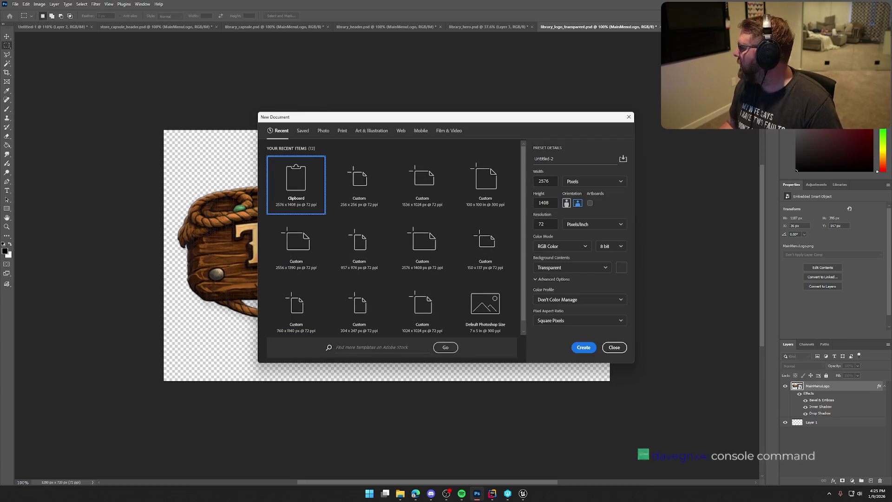
key("alt+Tab")
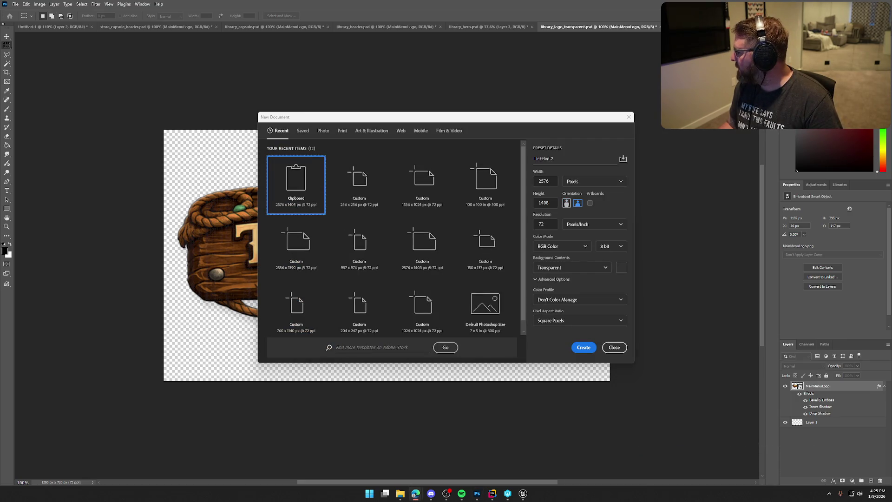
left_click(550, 183)
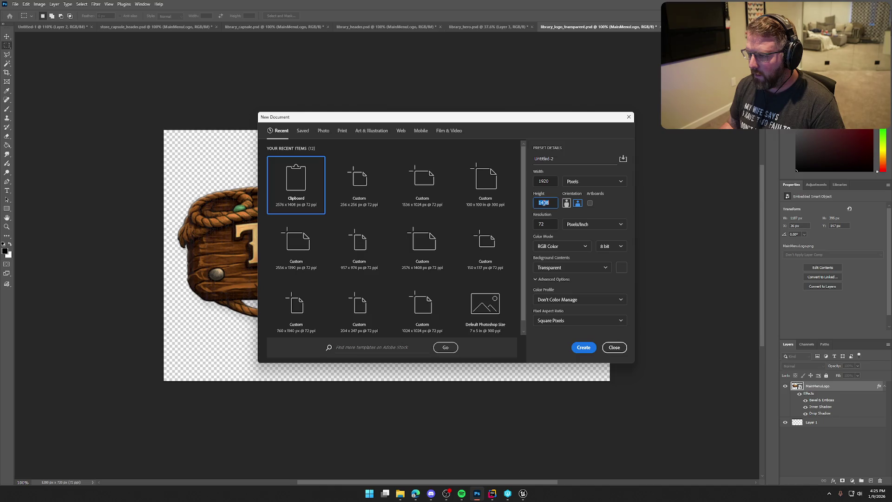
type("1080")
left_click(585, 348)
key("ctrl+v")
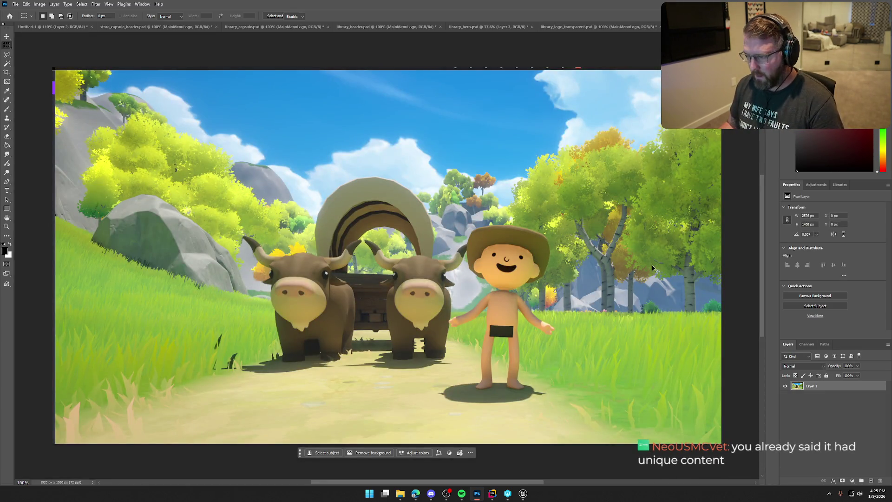
- Try scaling and moving the pasted screenshot, cancel the transform, and return to Unreal Editor
key("ctrl+t")
mouse_move(51, 69)
left_mouse_down()
mouse_move(180, 135)
mouse_move(120, 106)
left_mouse_up()
left_click_drag(355, 220, 484, 286)
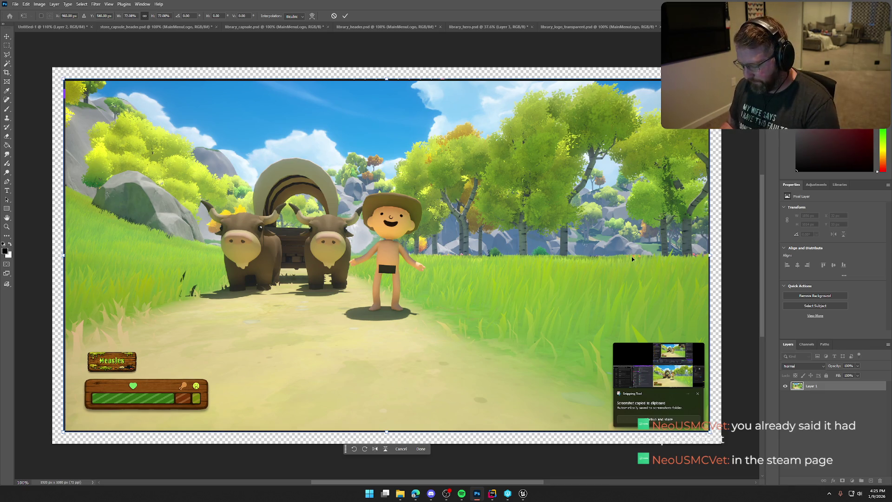
left_click_drag(499, 228, 513, 223)
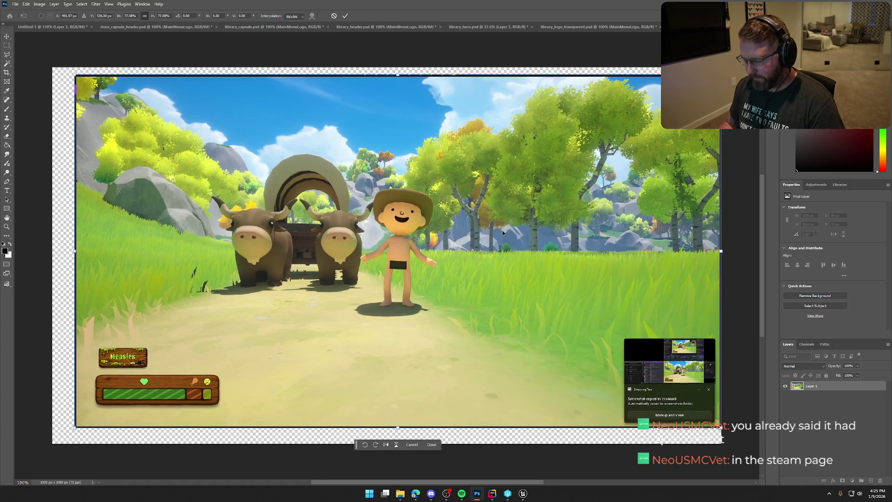
key("Escape")
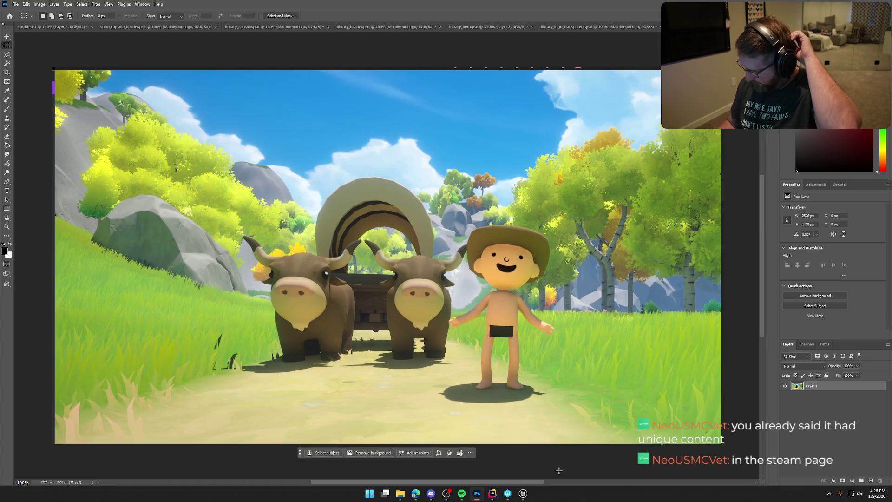
mouse_move(524, 496)
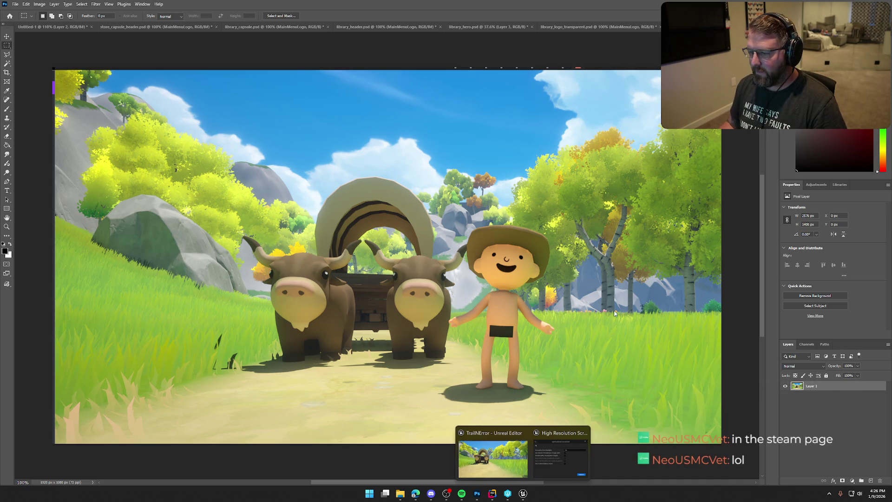
left_click(493, 457)
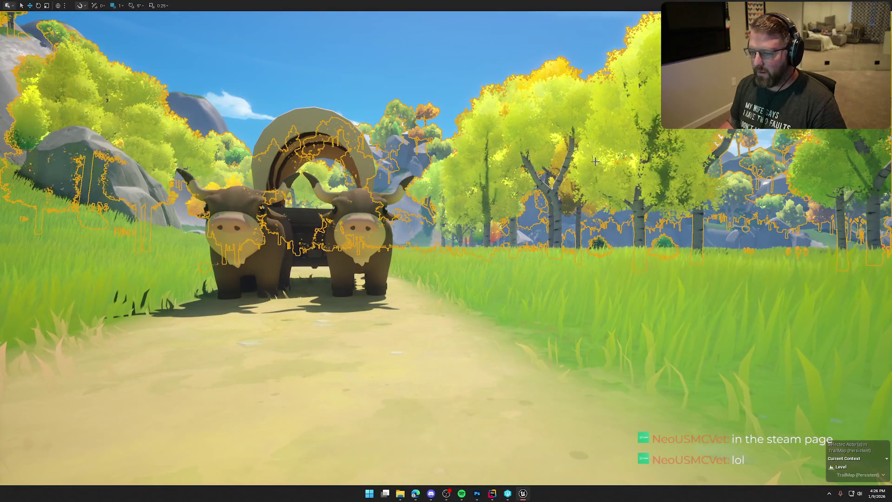
- Replay the level, capture the hatted character beside the ox wagon, stop play, and return to Photoshop
key("Escape")
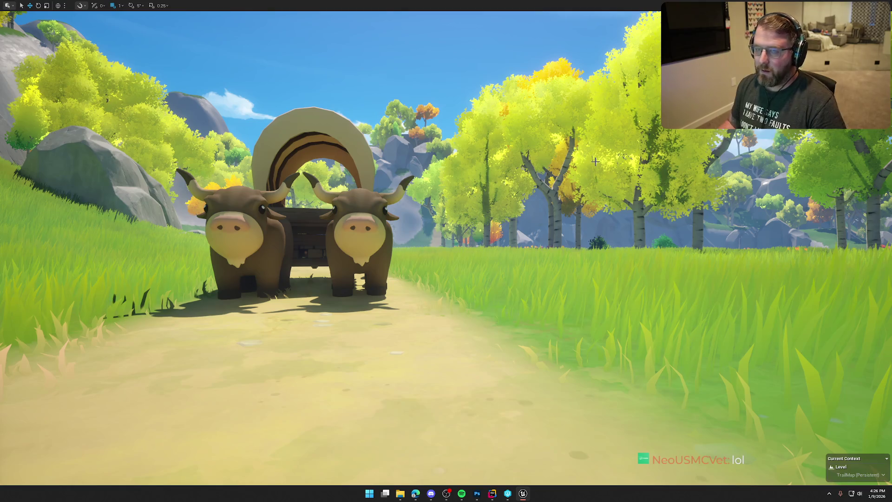
key("alt+p")
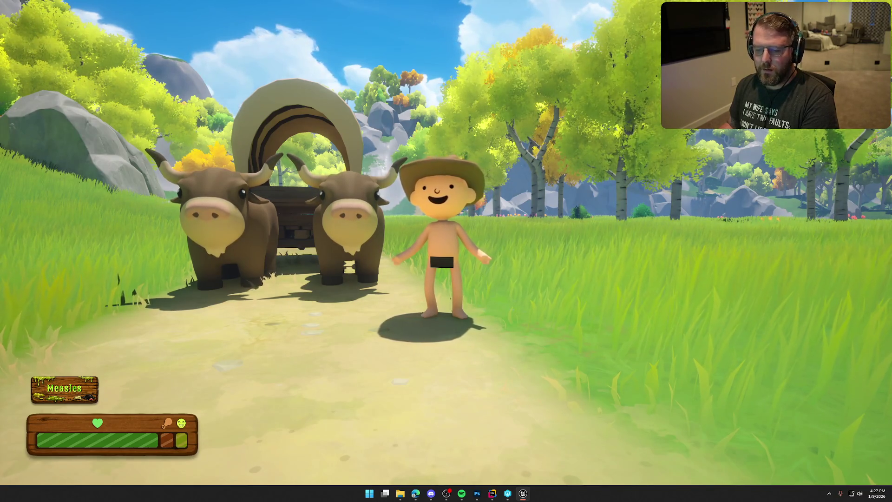
key("super+shift+s")
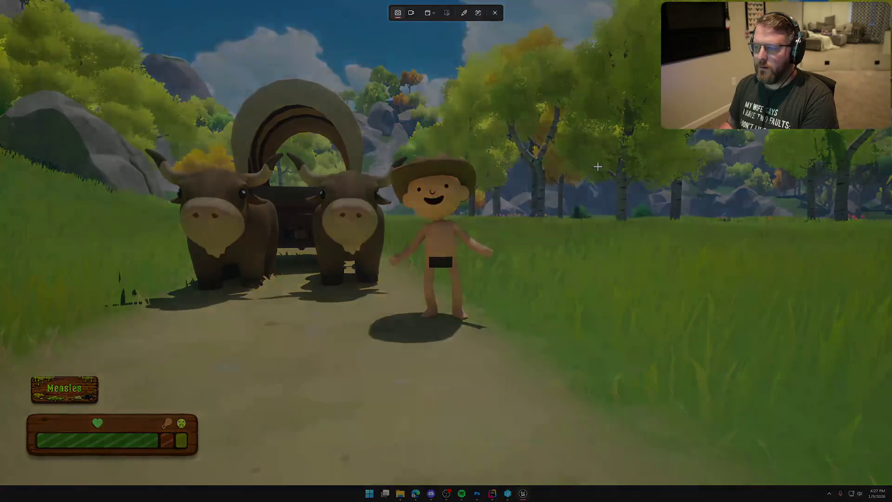
key("Escape")
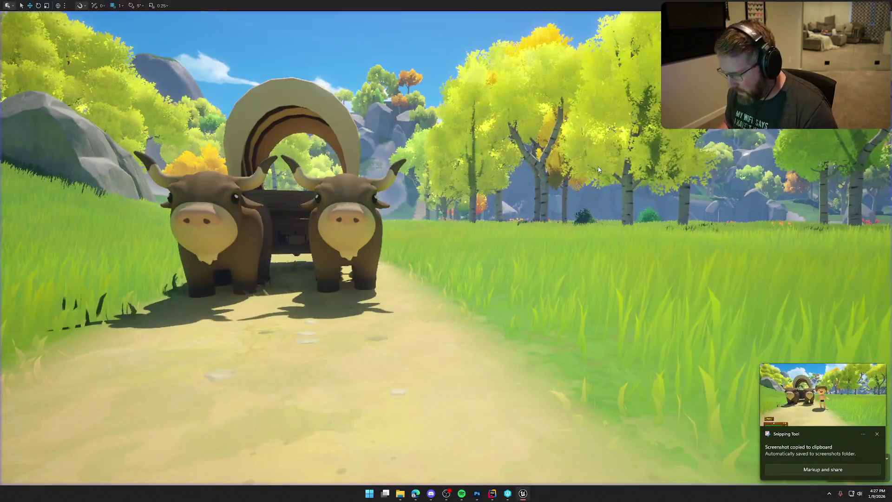
key("F11")
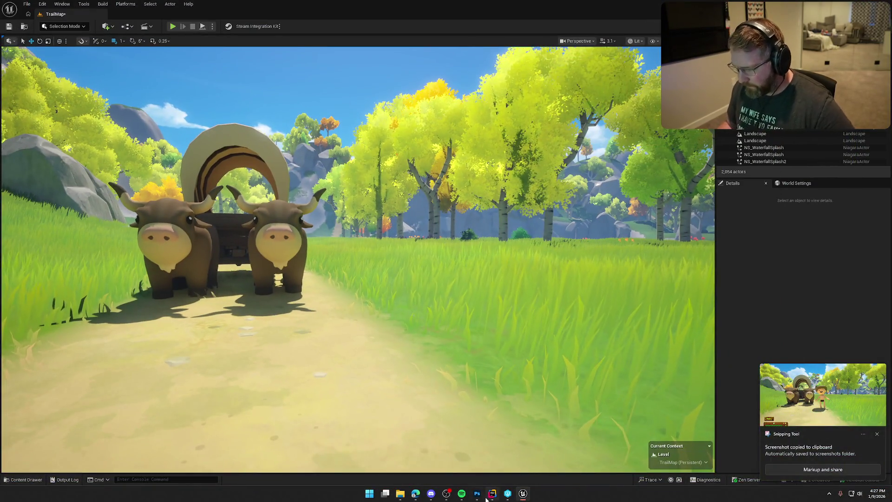
left_click(477, 493)
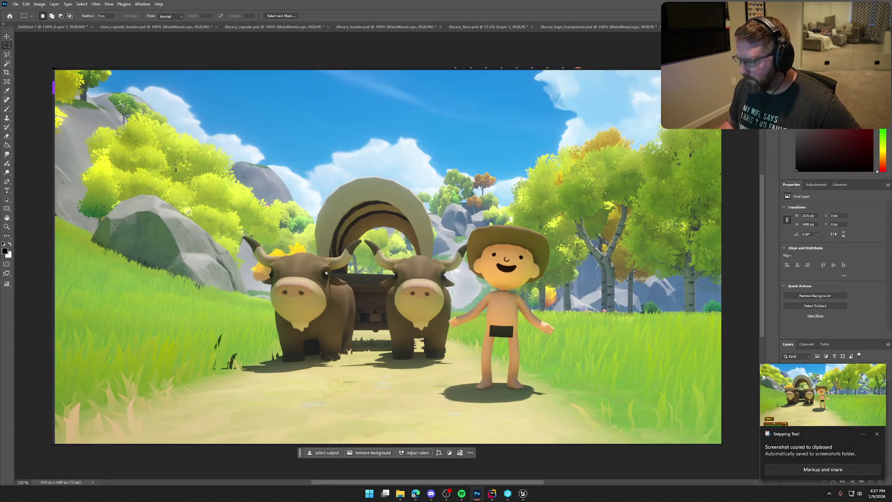
- Paste the new capture and scale it down to fit the 1920 × 1080 canvas
key("ctrl+v")
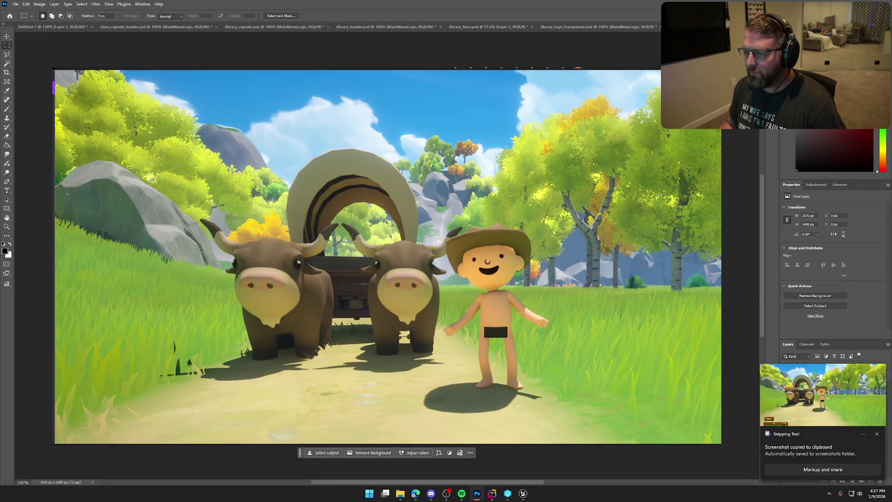
key("ctrl+t")
mouse_move(646, 388)
left_mouse_down()
mouse_move(579, 329)
mouse_move(572, 311)
mouse_move(547, 312)
mouse_move(611, 314)
mouse_move(508, 319)
mouse_move(516, 318)
left_mouse_up()
key("ctrl+0")
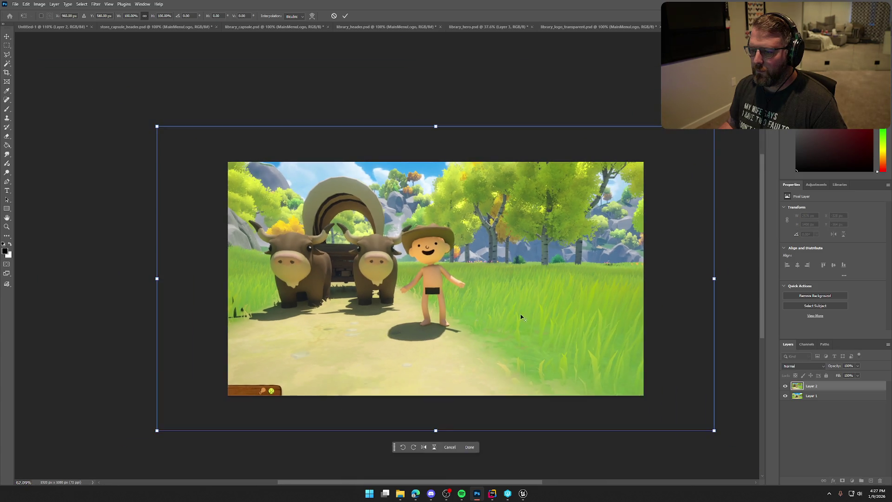
left_click_drag(157, 127, 221, 161)
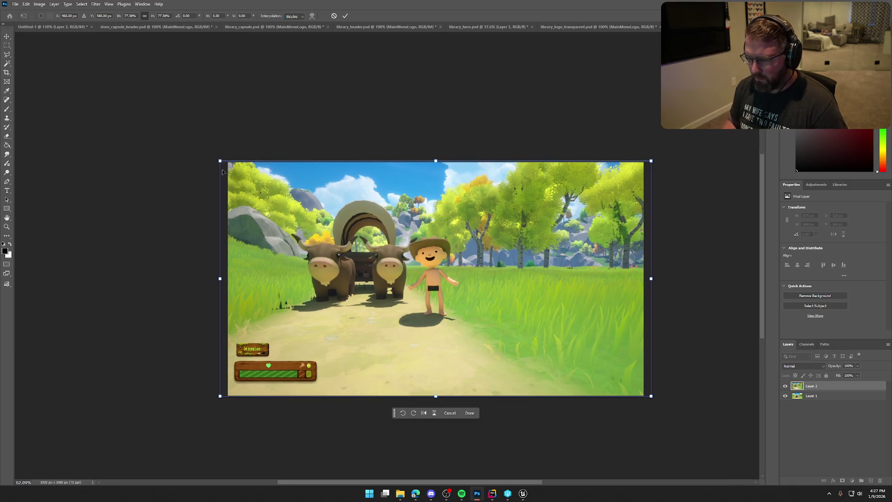
key("Return")
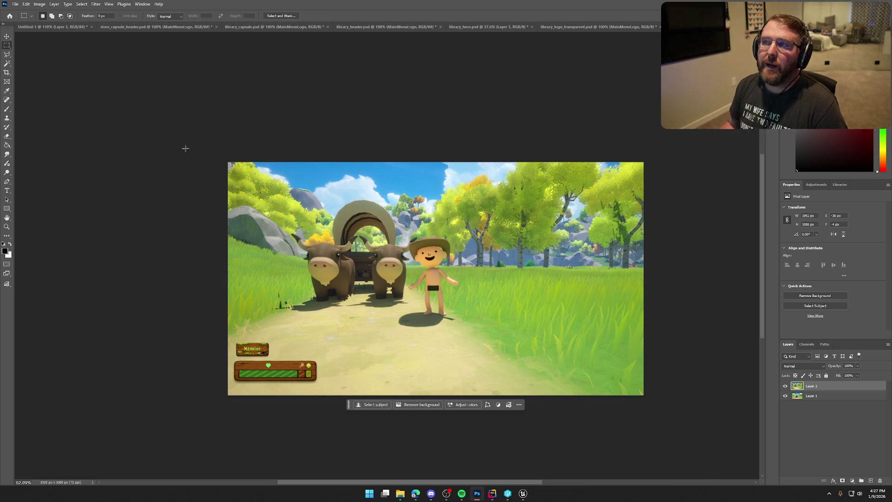
- Quick Export the image as a PNG named Screenshot_1
left_click(15, 4)
mouse_move(47, 126)
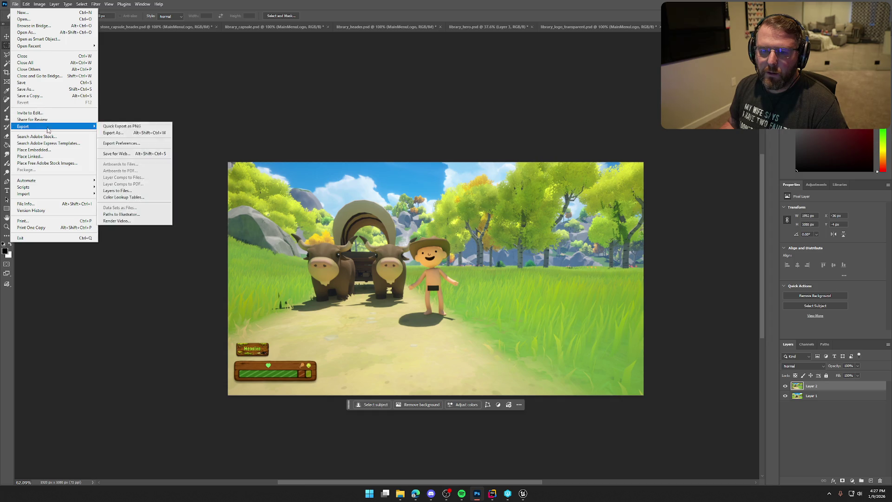
left_click(134, 126)
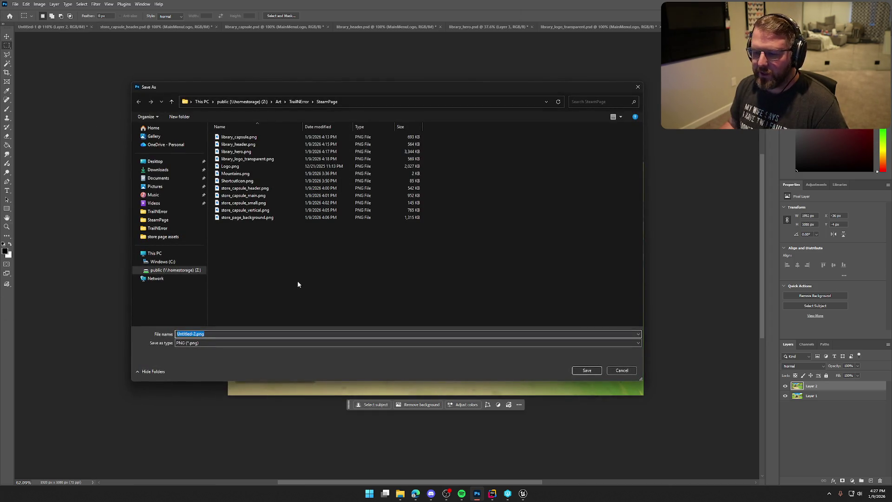
type("Screenshot_1")
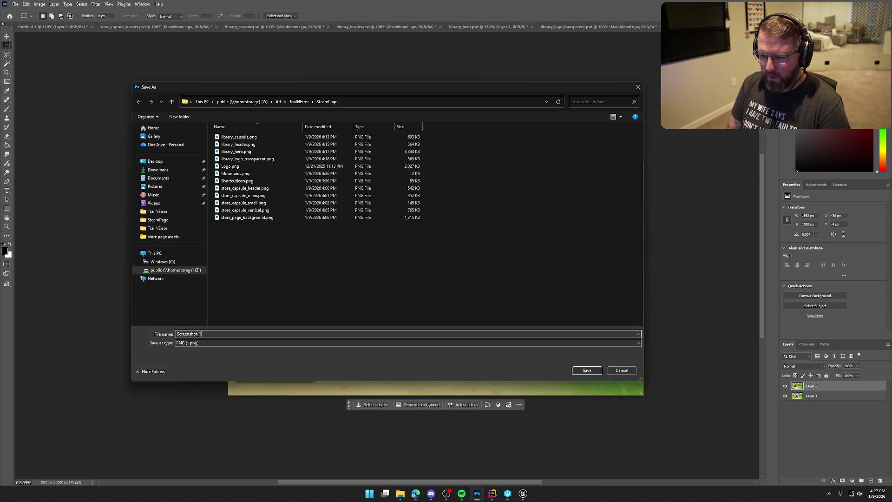
key("Return")
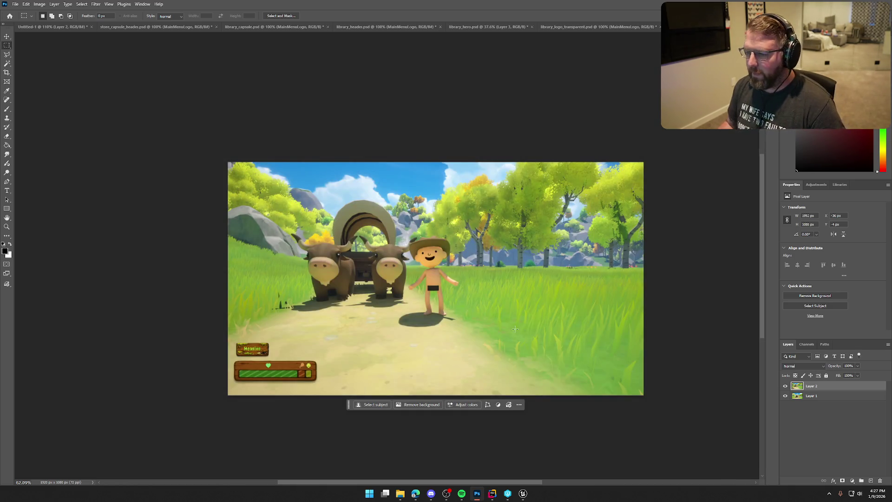
left_click(522, 493)
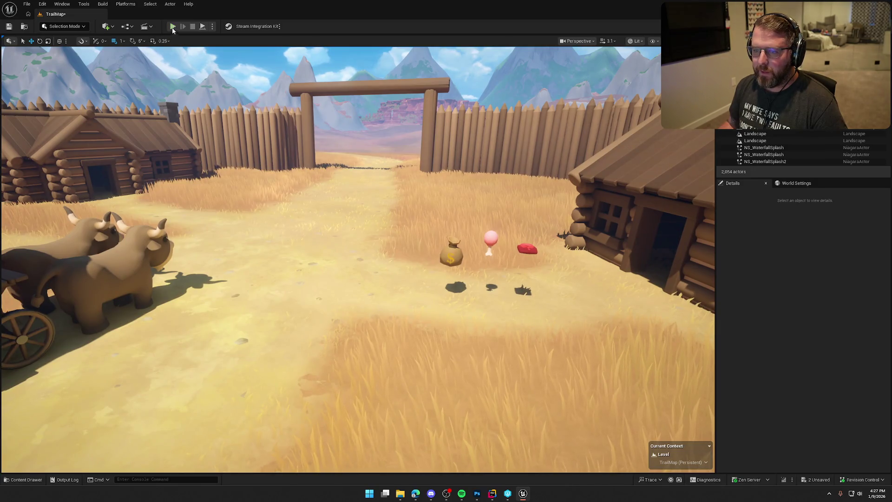
- Play the level and walk the character through the fort gate onto the prairie and back
key("alt+p")
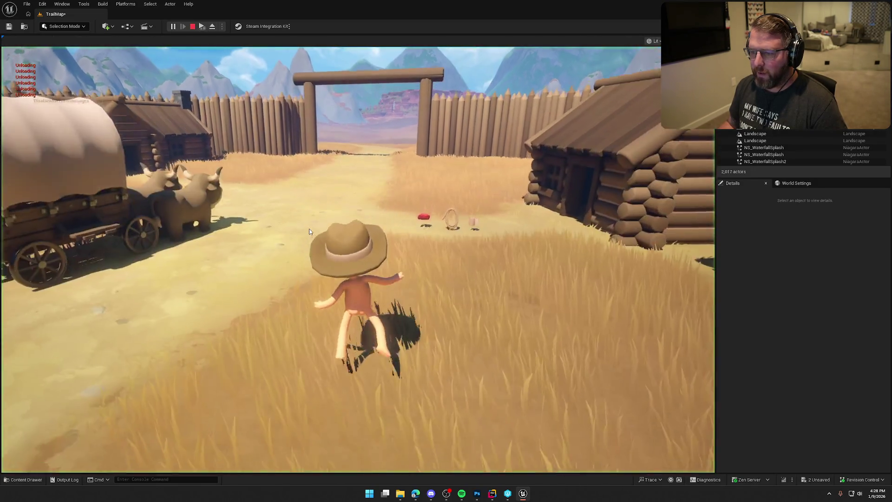
key("w")
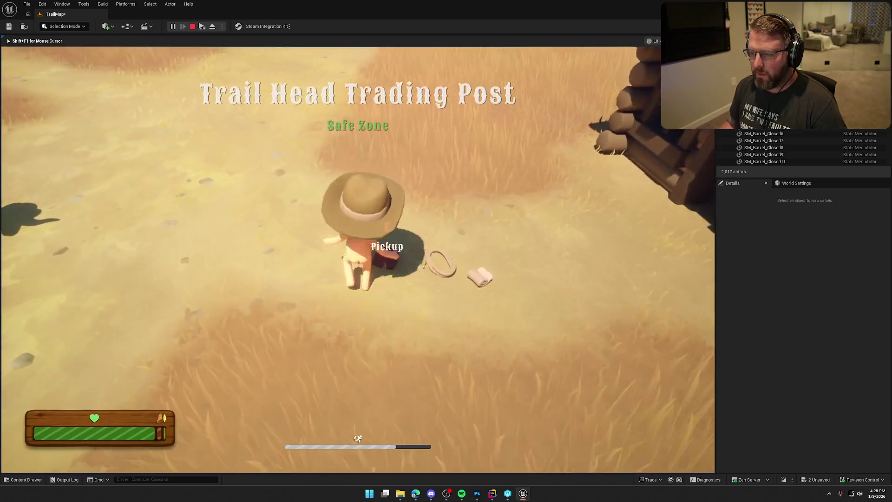
key("w")
key("w")
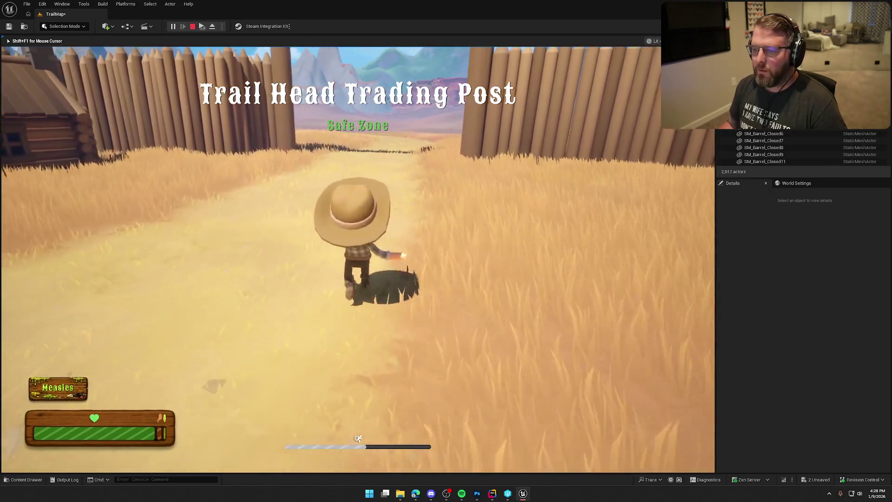
key("w")
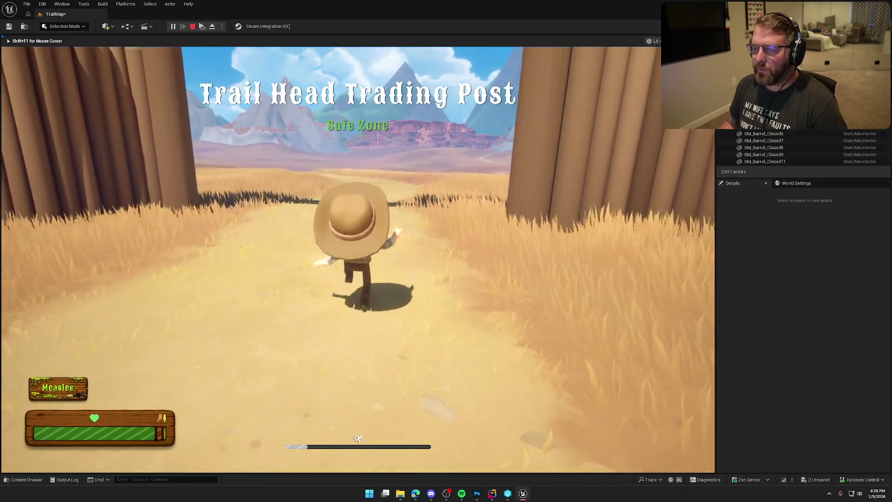
key("w")
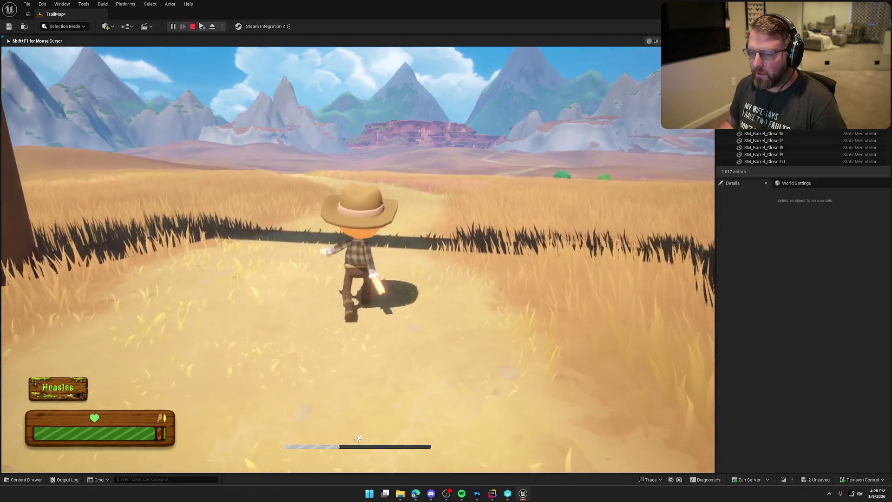
key("w")
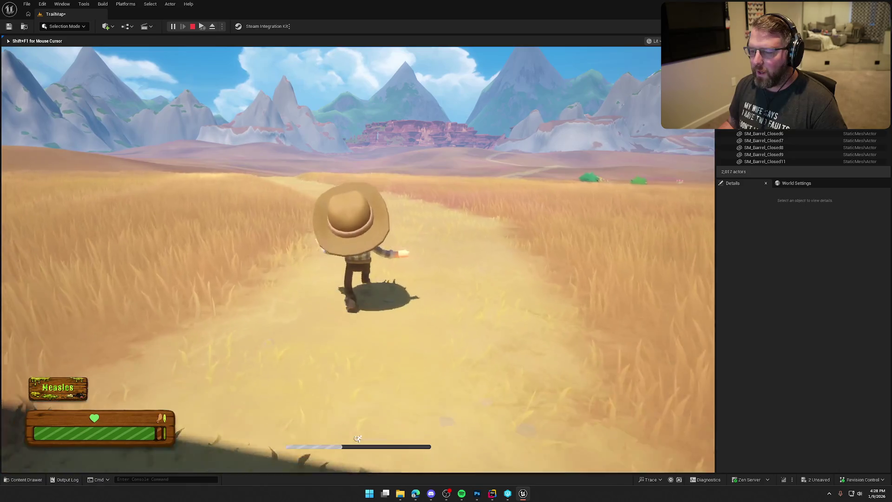
key("w")
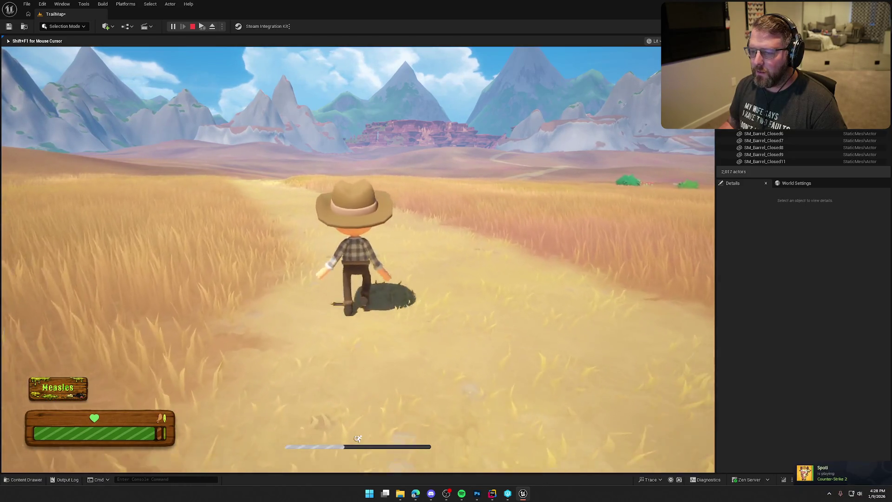
key("w")
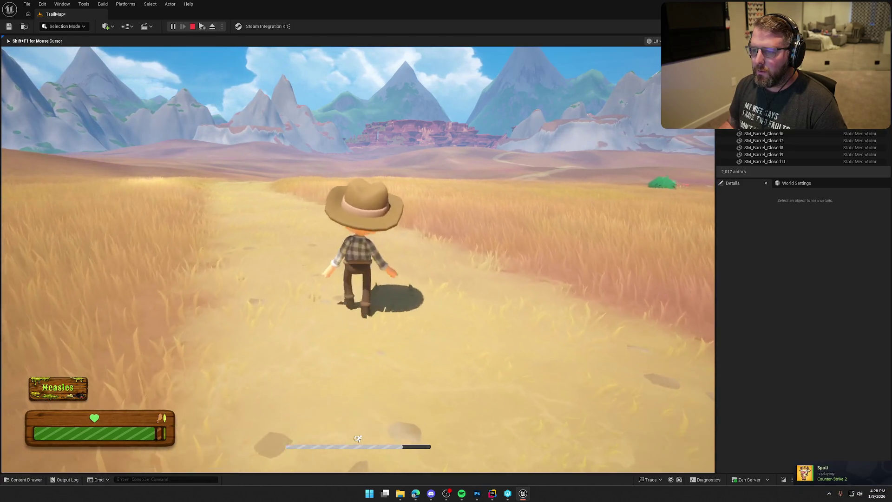
key("w")
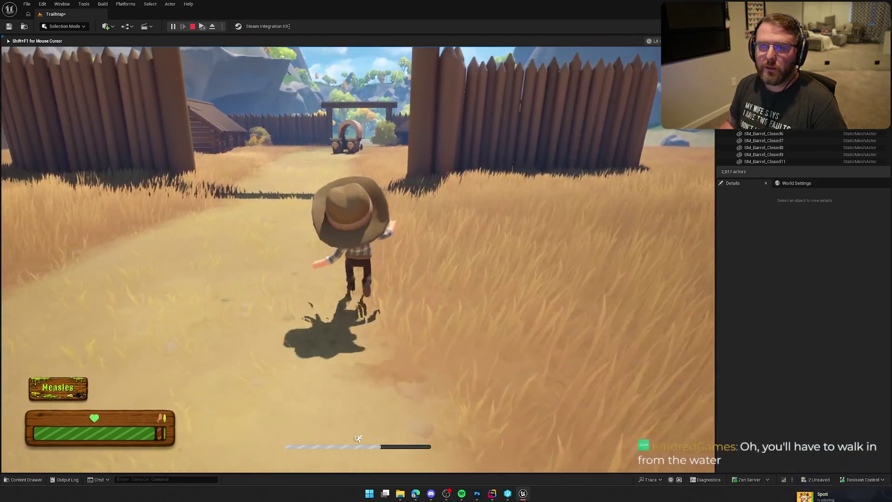
key("w")
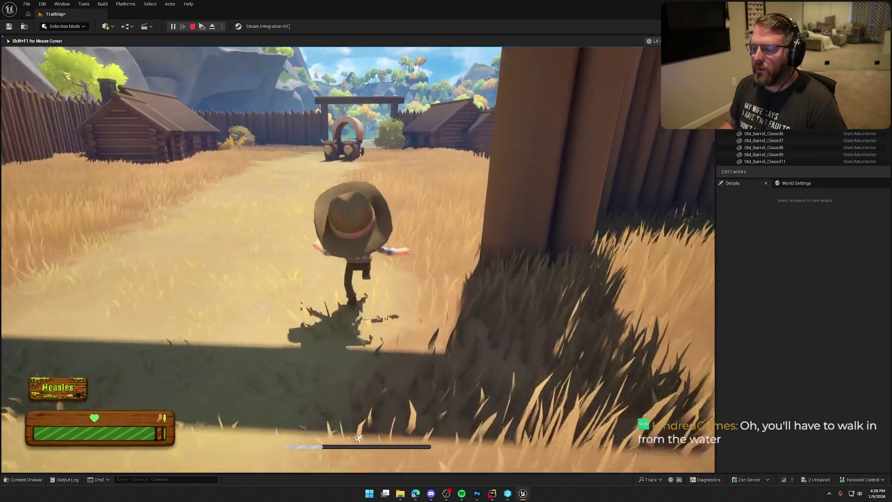
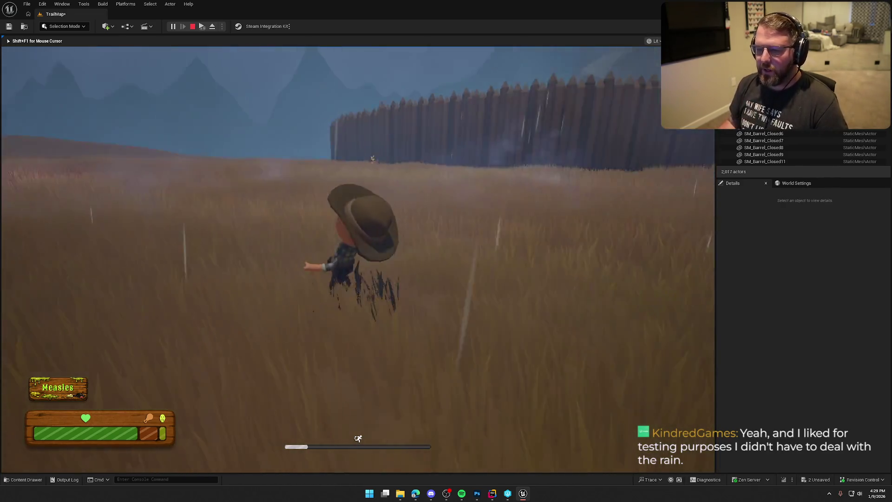
- End the play session and open UI_GameHUD from Content > UI > InGame
key("Escape")
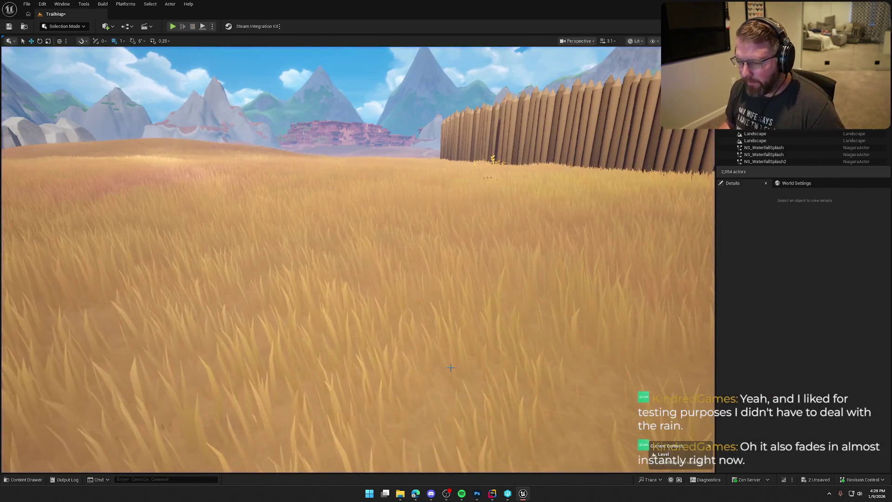
key("ctrl+space")
left_click(44, 368)
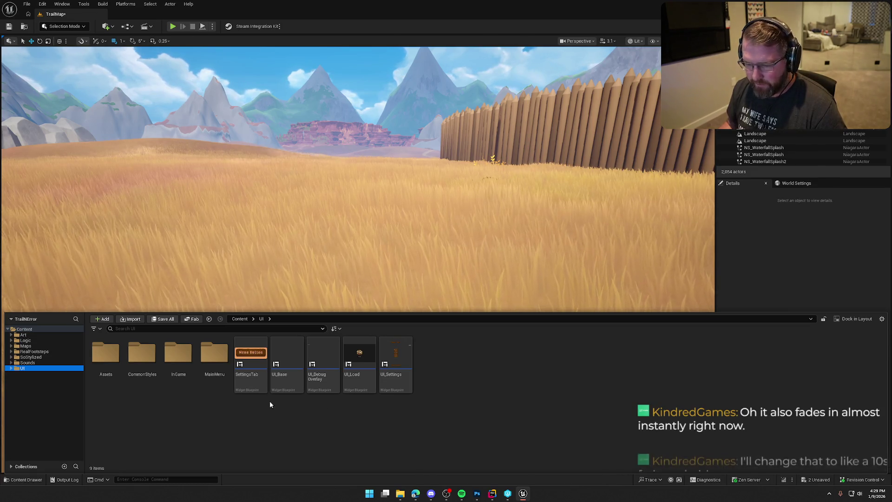
double_click(178, 353)
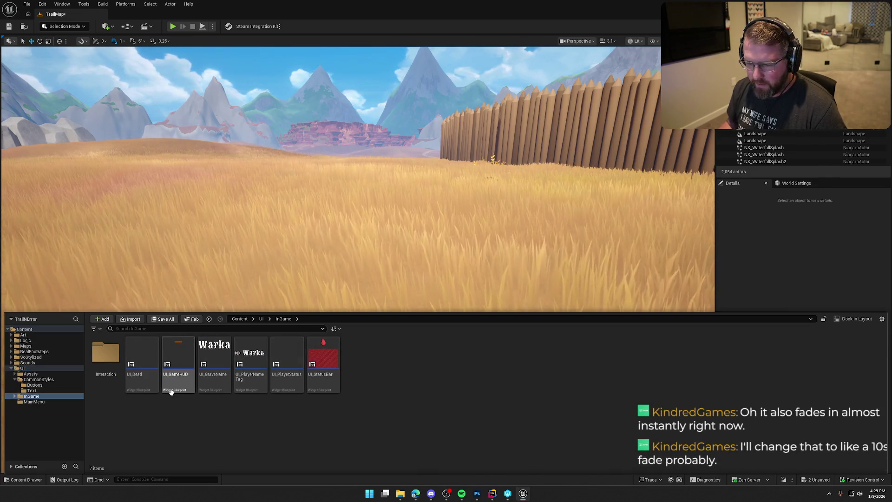
left_click(177, 347)
double_click(176, 348)
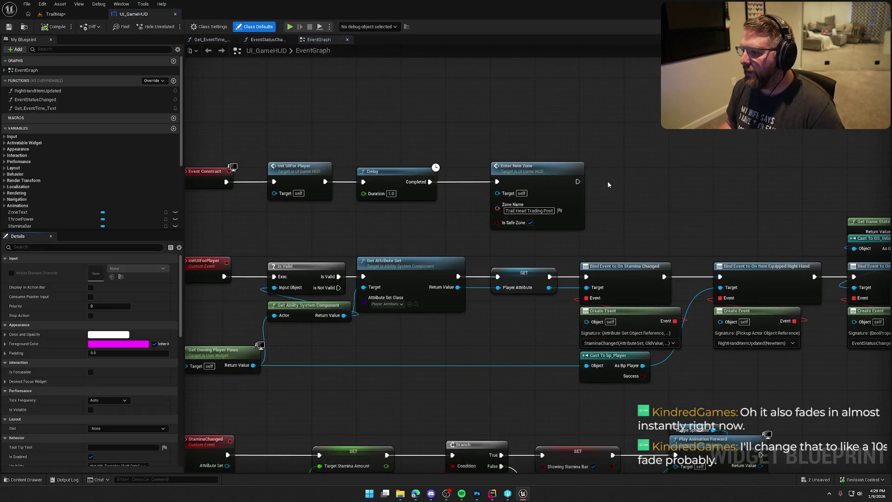
- Check out the UI_GameHUD blueprint and return to the TrailMap level
mouse_move(656, 183)
left_mouse_down()
mouse_move(384, 152)
mouse_move(427, 154)
left_mouse_up()
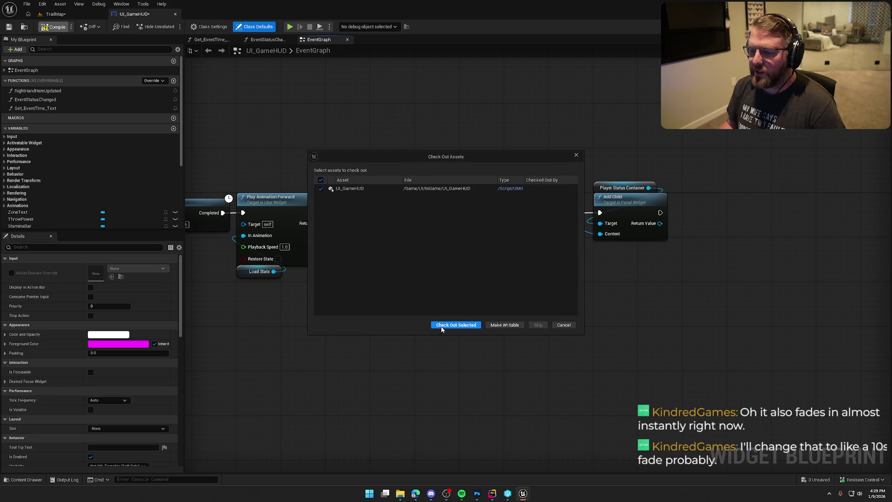
left_click(442, 327)
left_click(55, 14)
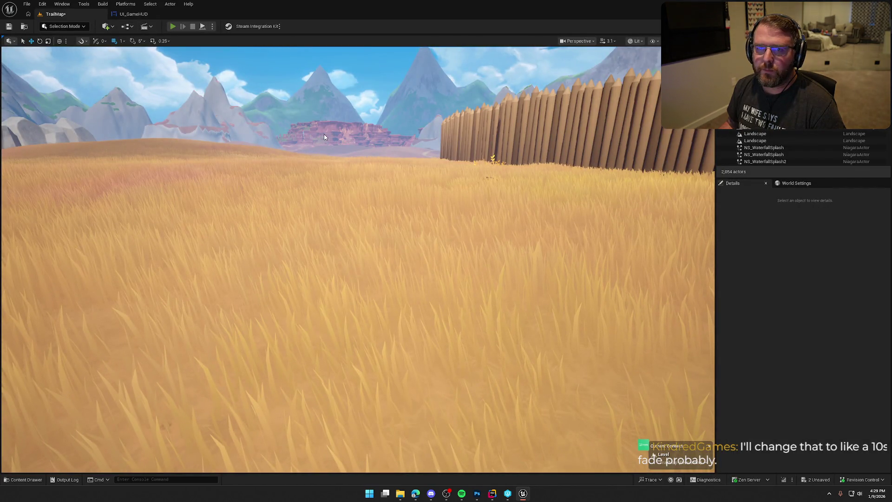
- Play the level and run from the beach through the fence gate toward the wagon
key("alt+p")
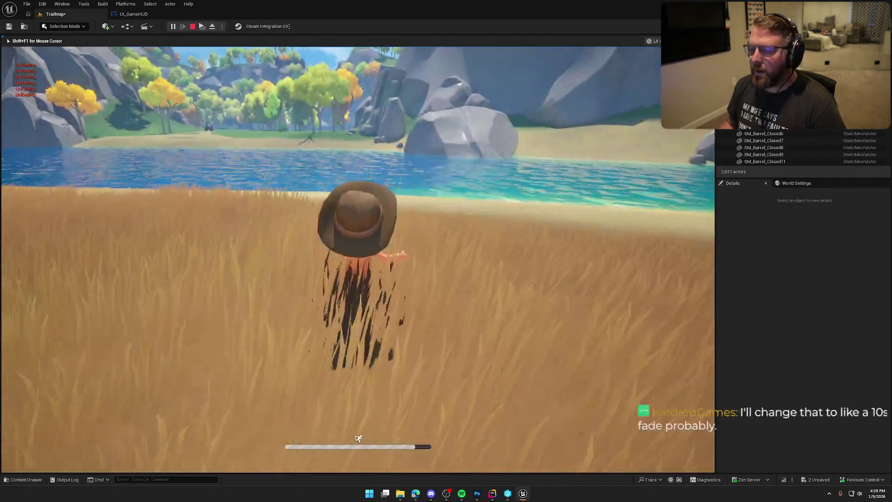
key("w")
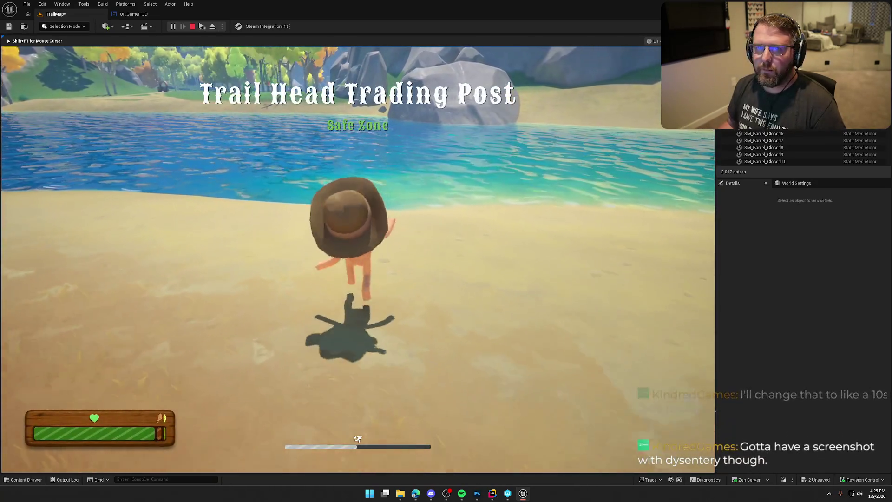
key("w")
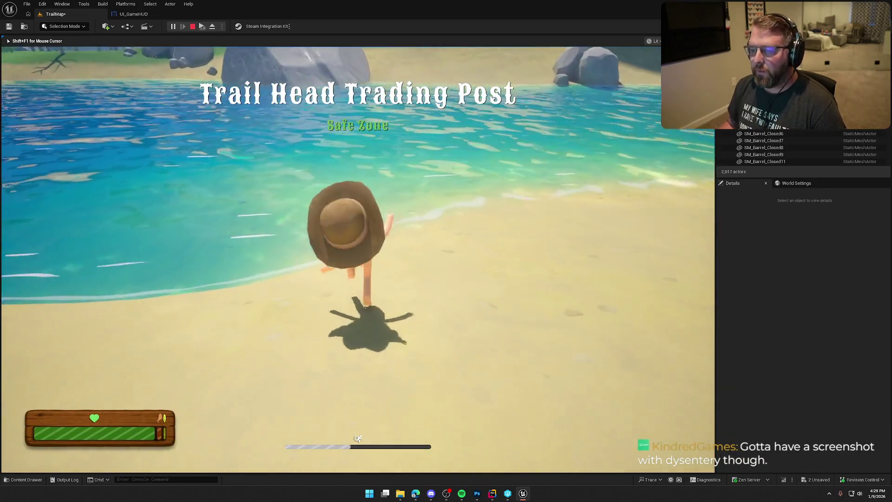
key("w")
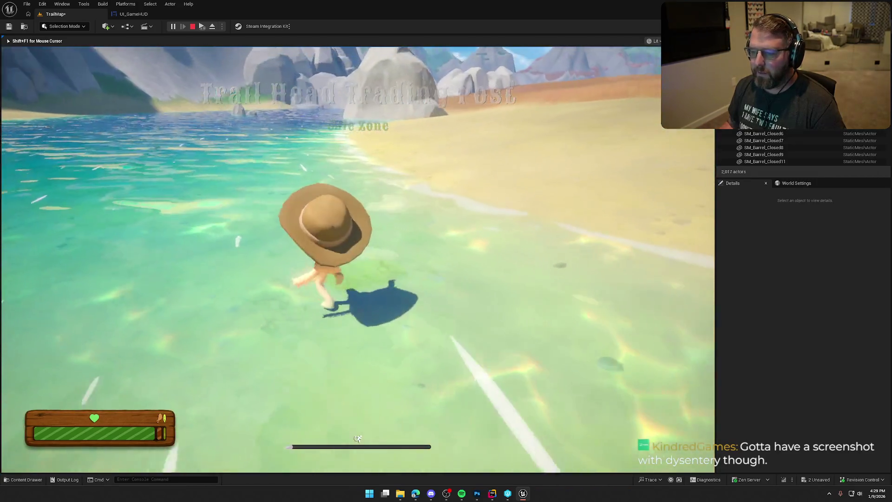
key("w")
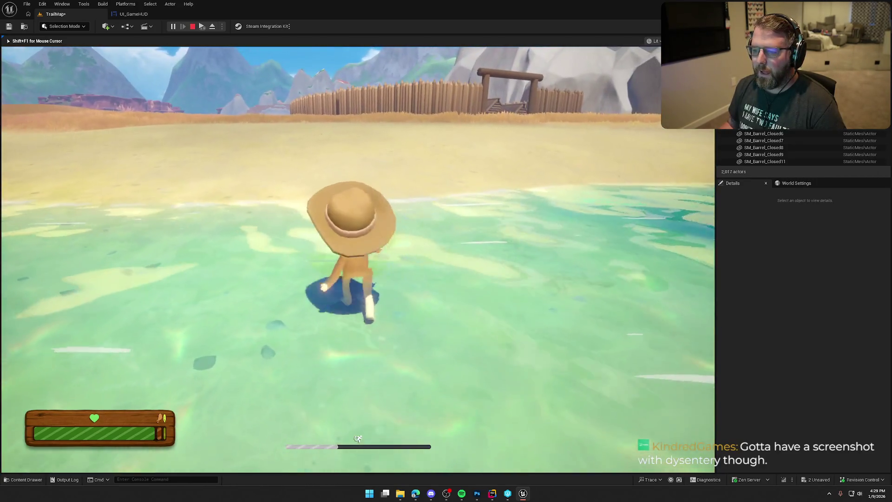
key("w")
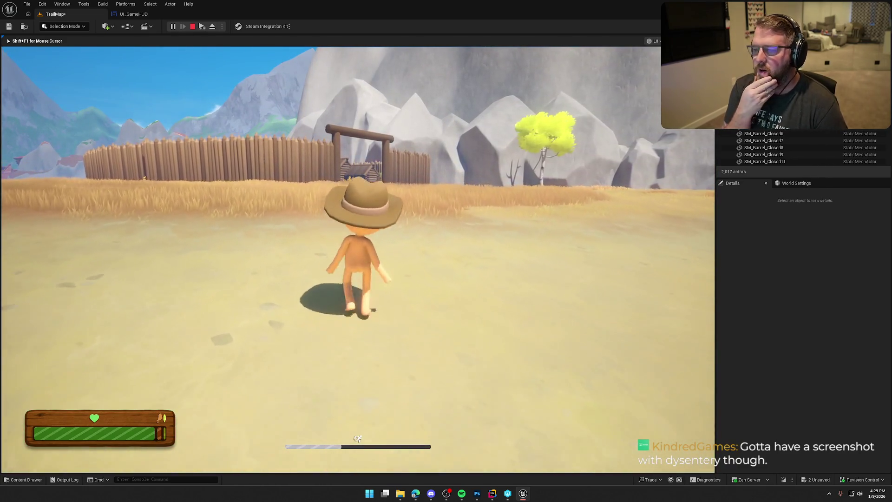
key("w")
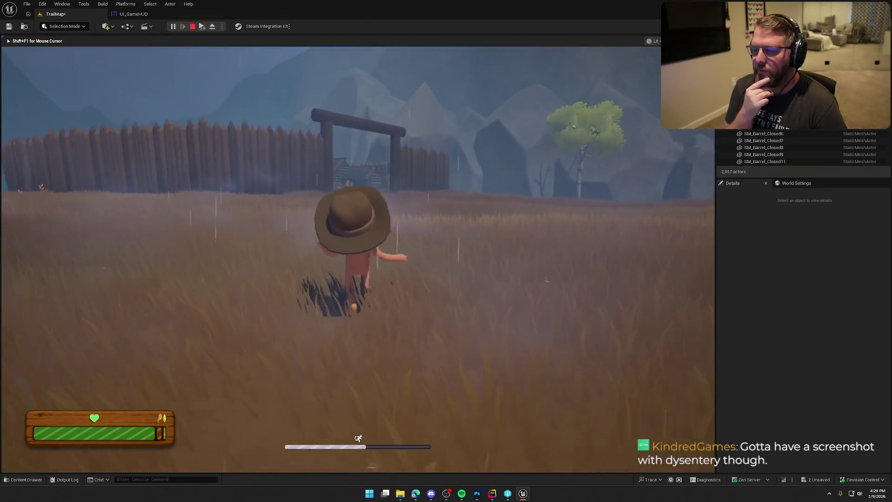
key("w")
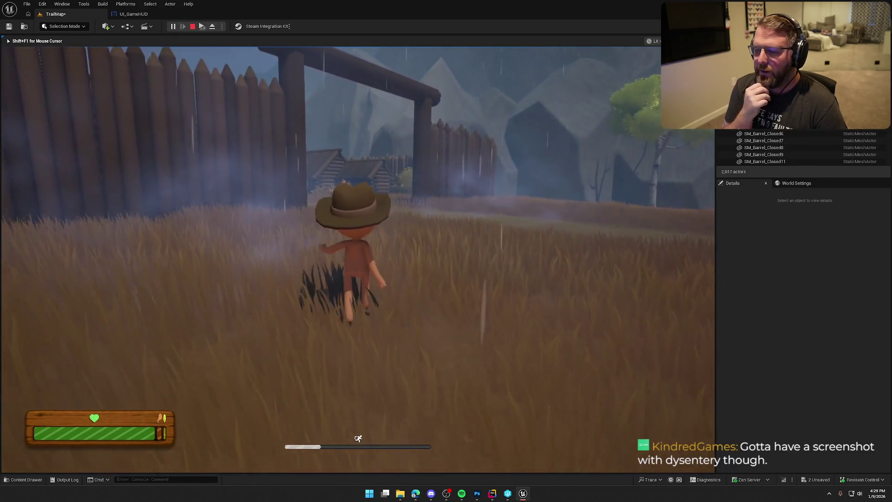
key("w")
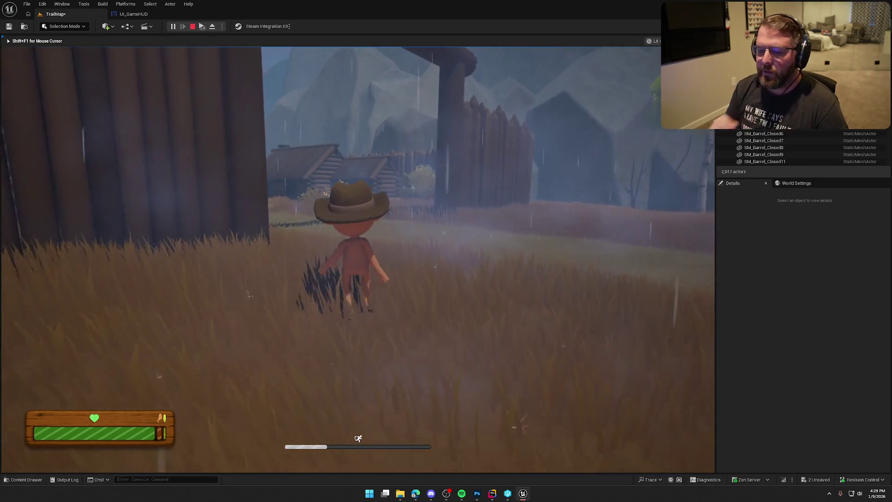
key("w")
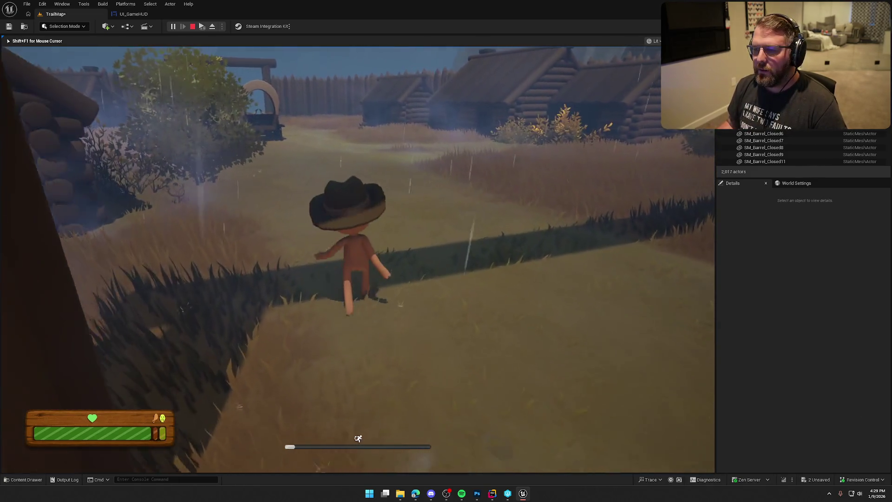
key("w")
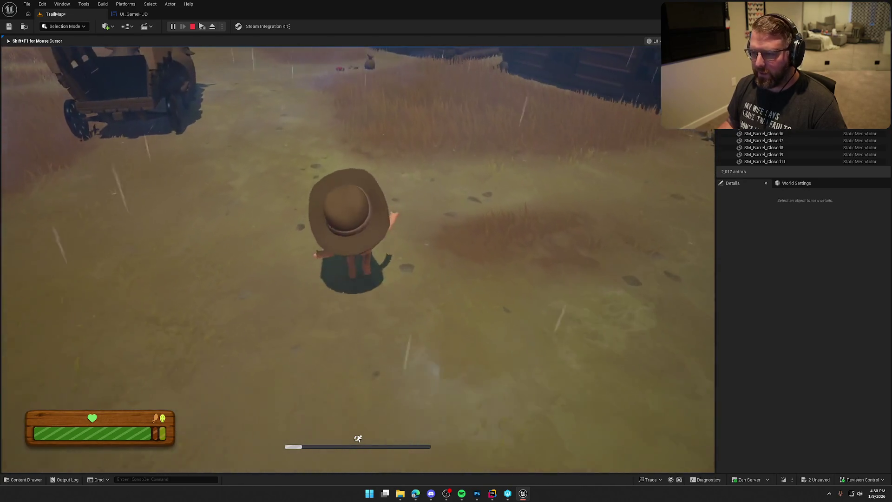
key("w")
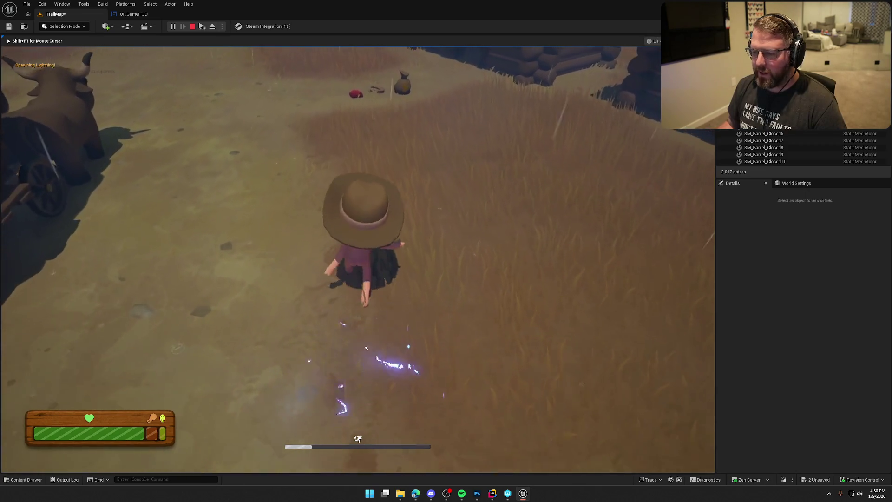
- Pick up and equip the red plaid shirt and pants, then face the wagon
key("w")
key("e")
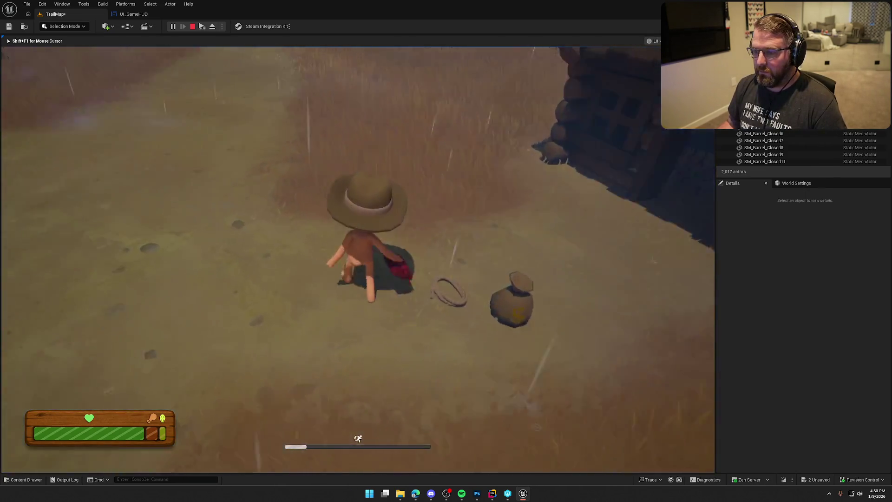
left_click(358, 259)
key("w")
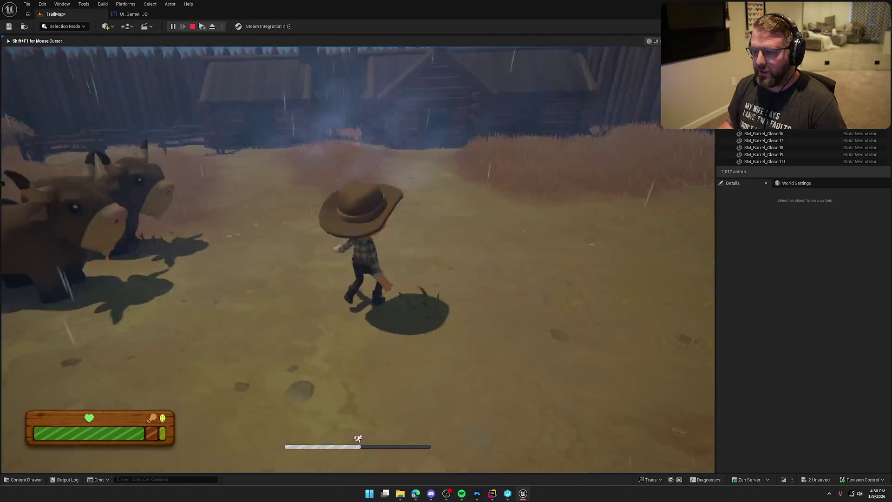
key("w")
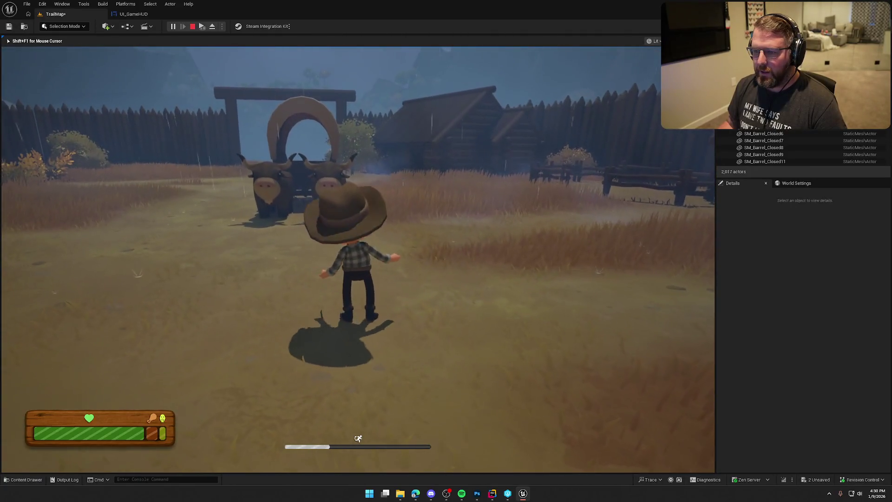
key("w")
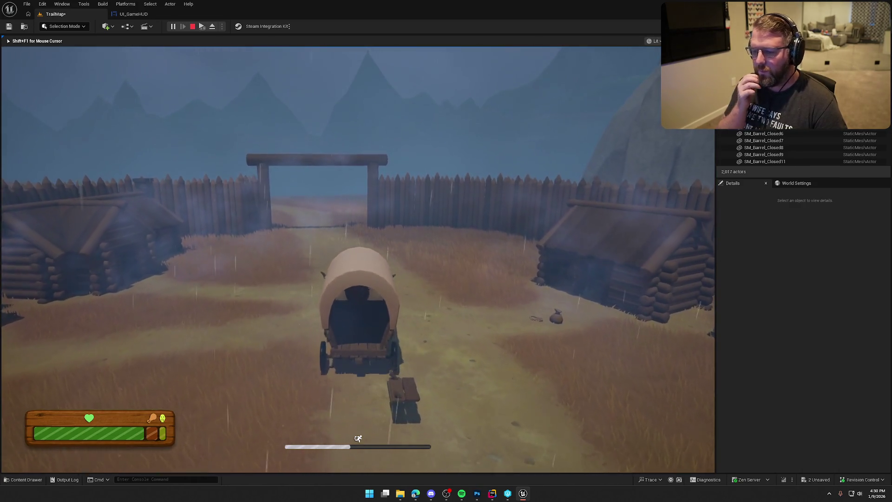
- Walk through the gate behind the wagon into the field and go fullscreen with F11
key("w")
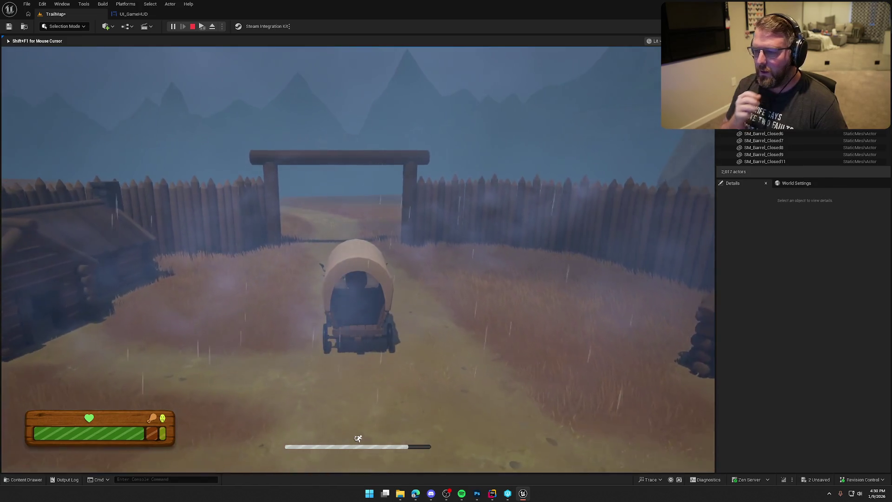
key("w")
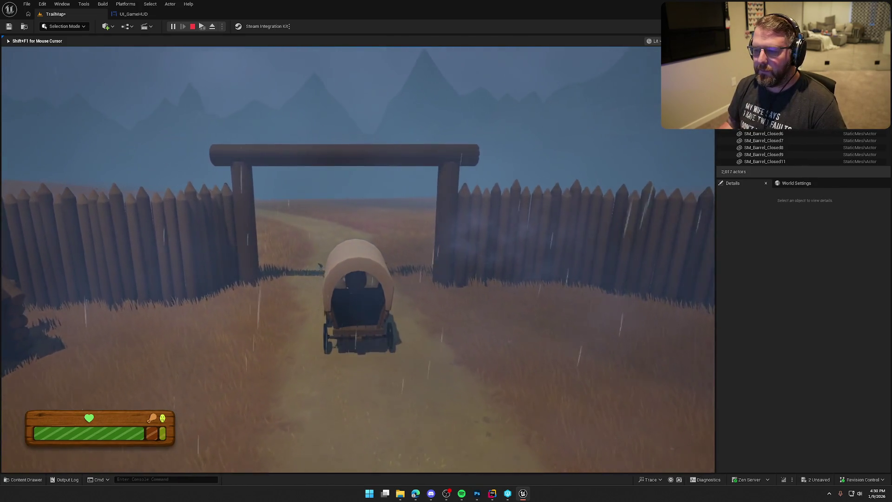
key("w")
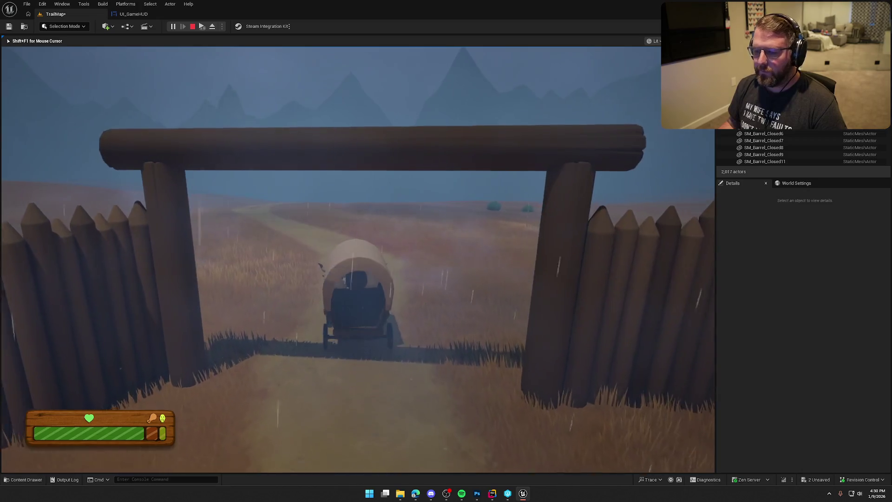
key("w")
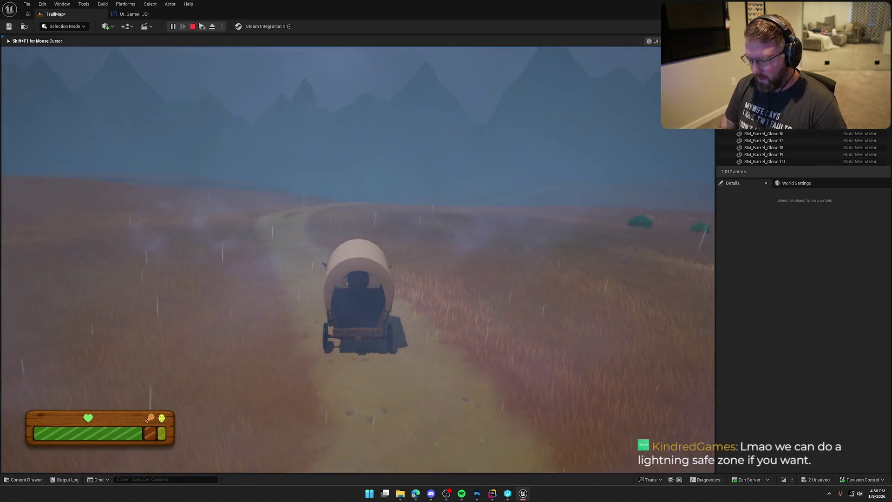
key("F11")
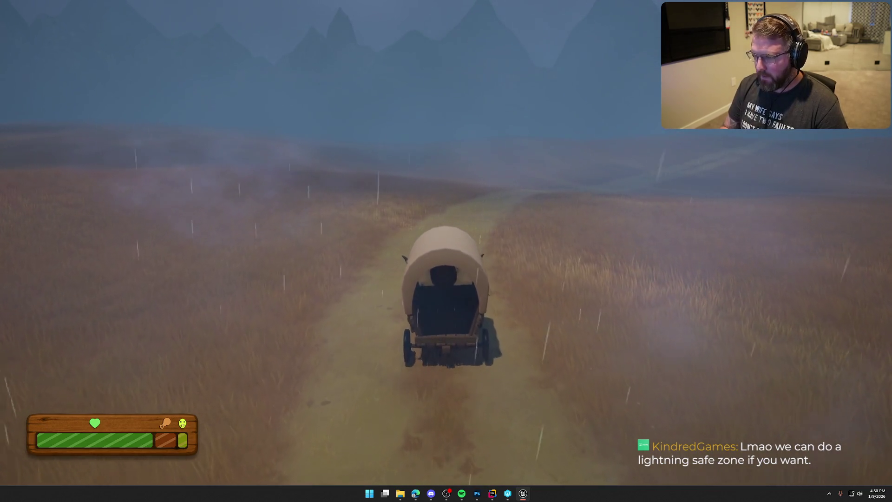
- Snip a screenshot of the stormy wagon scene and end Play In Editor
key("super+shift+s")
left_click(404, 131)
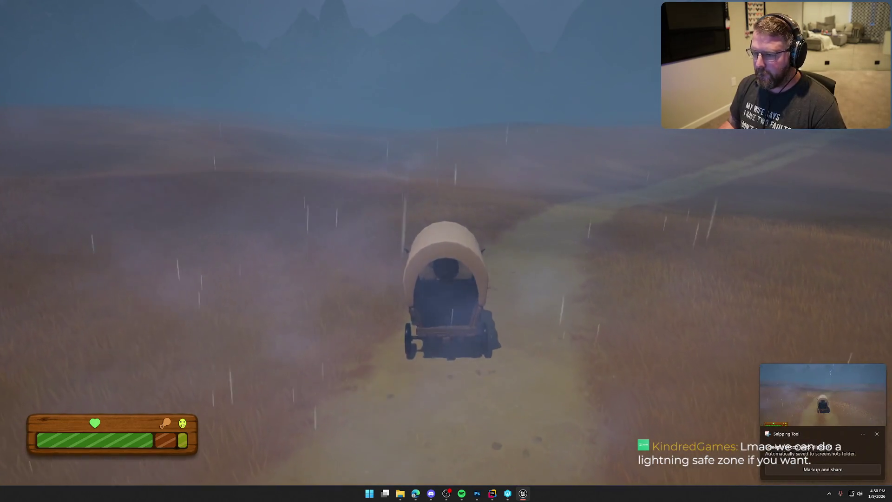
key("Escape")
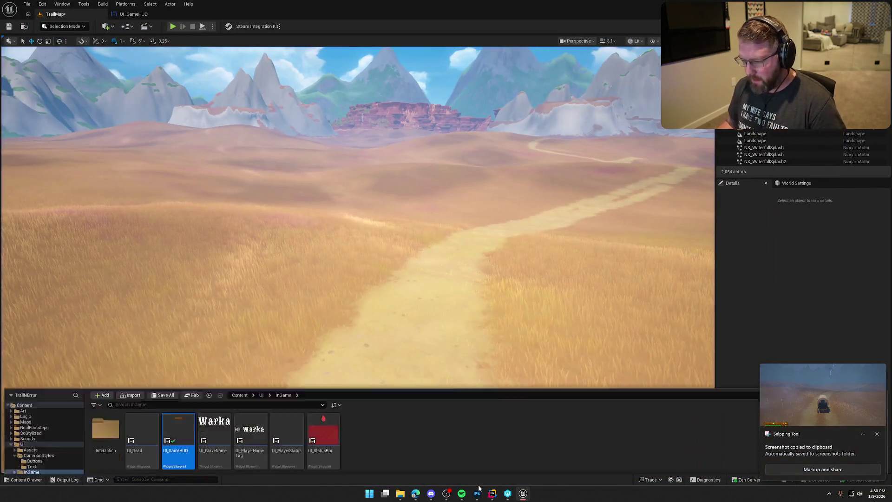
- Paste the wagon screenshot into Photoshop as a new layer and scale it to the canvas
left_click(477, 496)
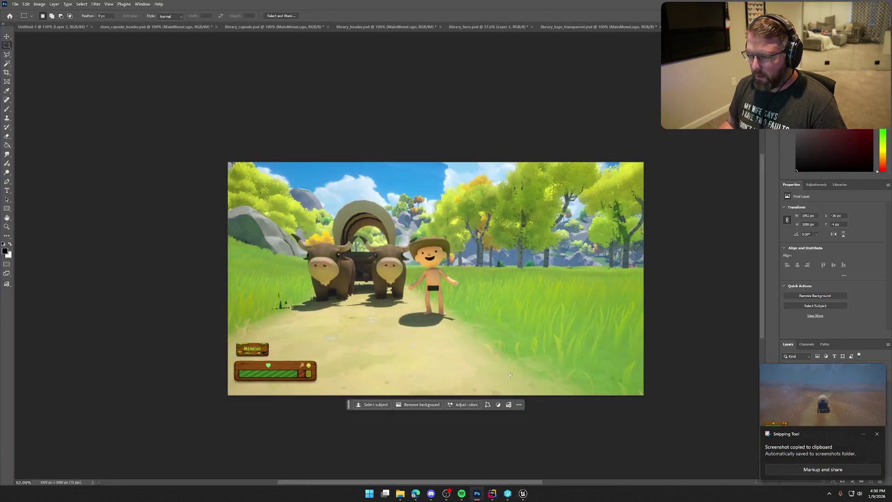
key("ctrl+v")
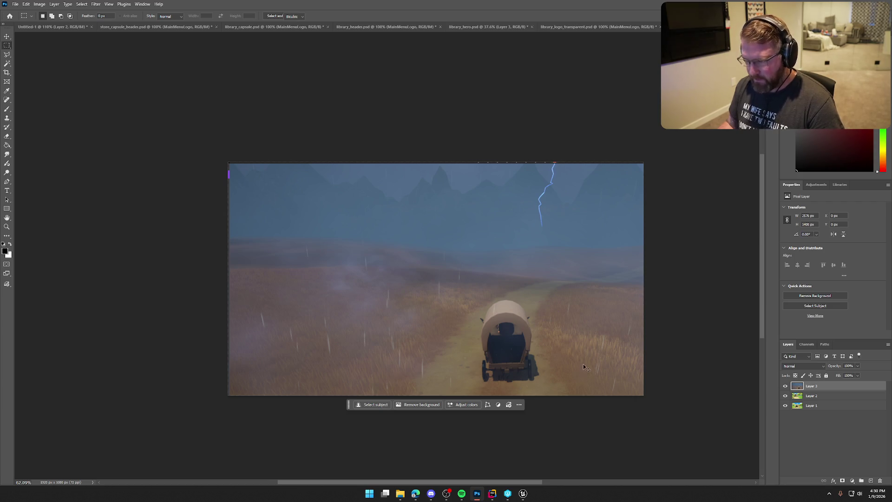
key("ctrl+t")
mouse_move(581, 346)
left_mouse_down()
mouse_move(590, 402)
mouse_move(598, 391)
left_mouse_up()
mouse_move(714, 430)
left_mouse_down()
mouse_move(670, 412)
mouse_move(647, 416)
left_mouse_up()
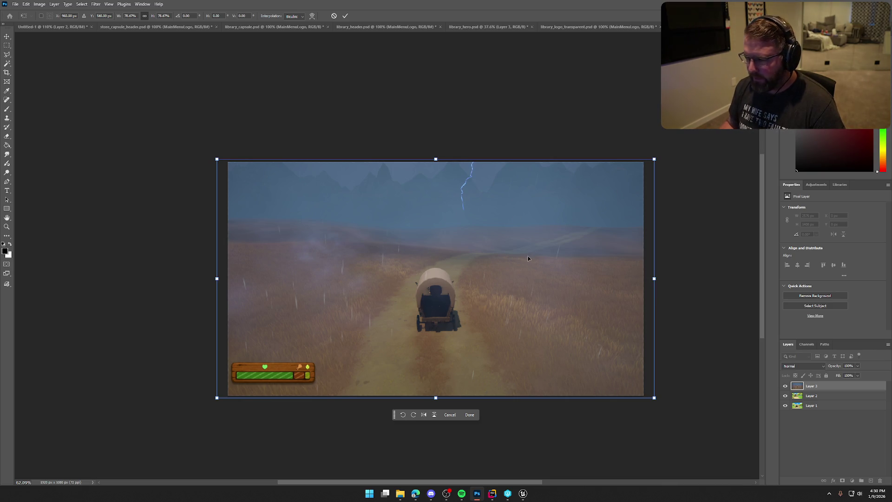
left_click_drag(654, 398, 652, 396)
left_click_drag(651, 278, 642, 279)
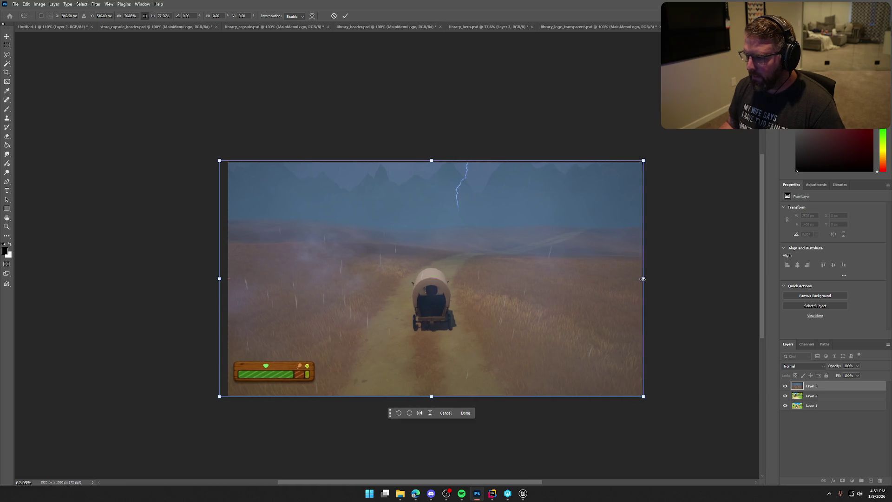
left_click_drag(218, 279, 228, 279)
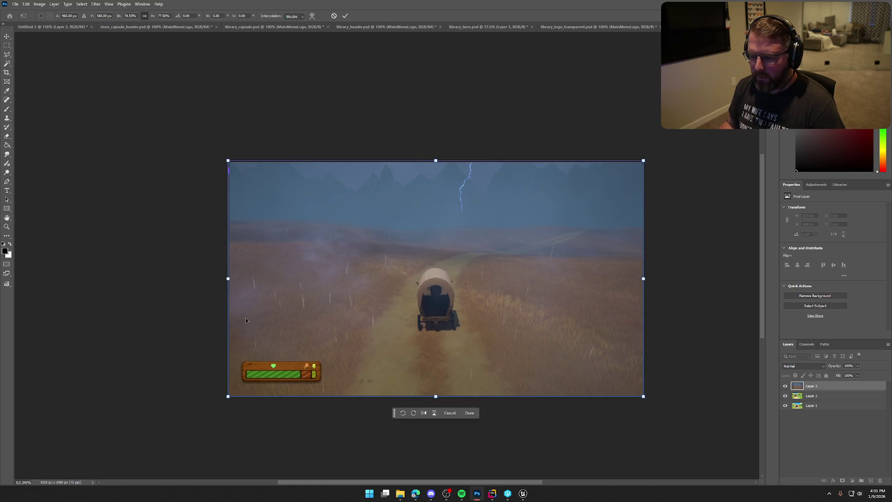
key("Return")
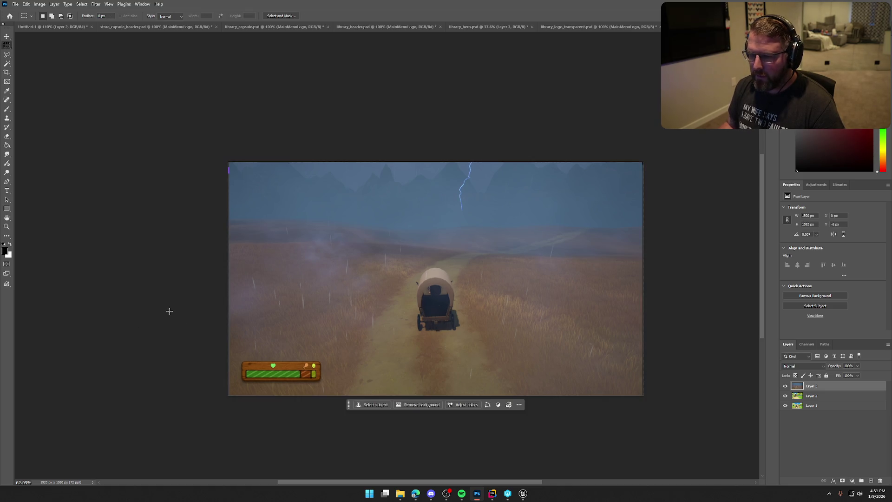
key("ctrl+t")
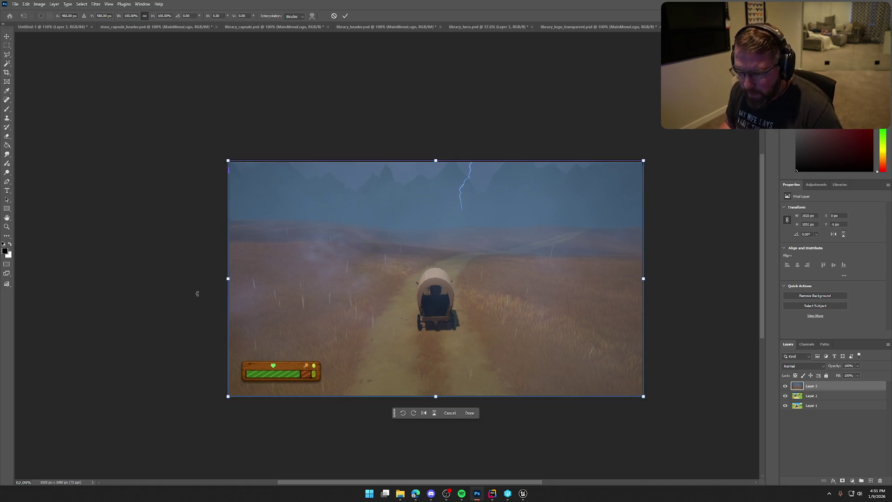
- Stretch the screenshot layer's left, right, bottom and top edges to the canvas borders
left_click_drag(223, 278, 223, 278)
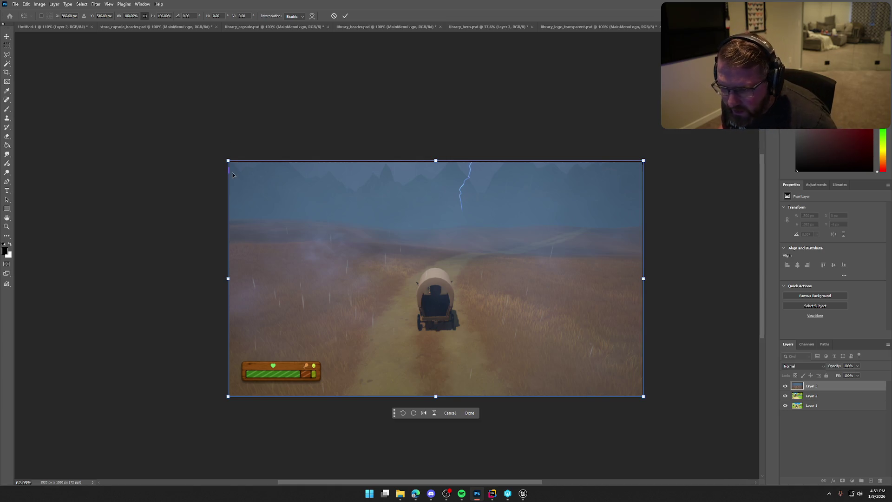
left_click_drag(228, 280, 227, 278)
left_click_drag(644, 281, 646, 281)
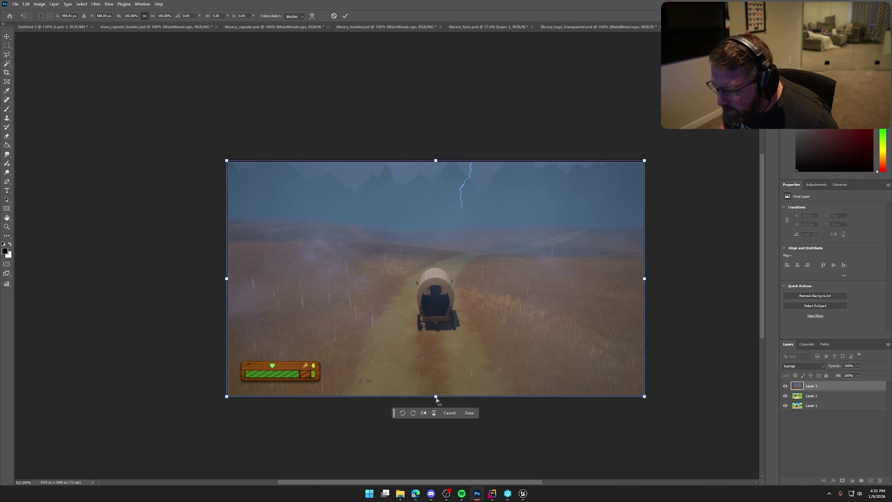
left_click_drag(436, 398, 436, 399)
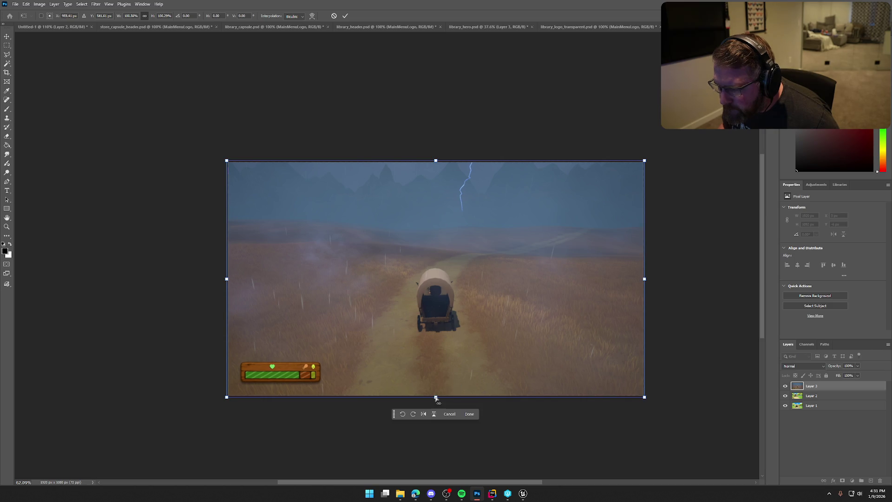
left_click_drag(435, 161, 436, 156)
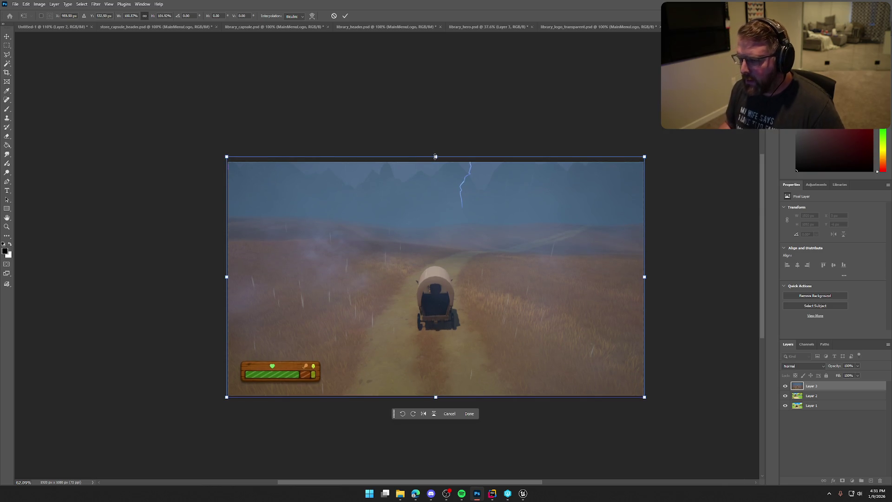
key("Return")
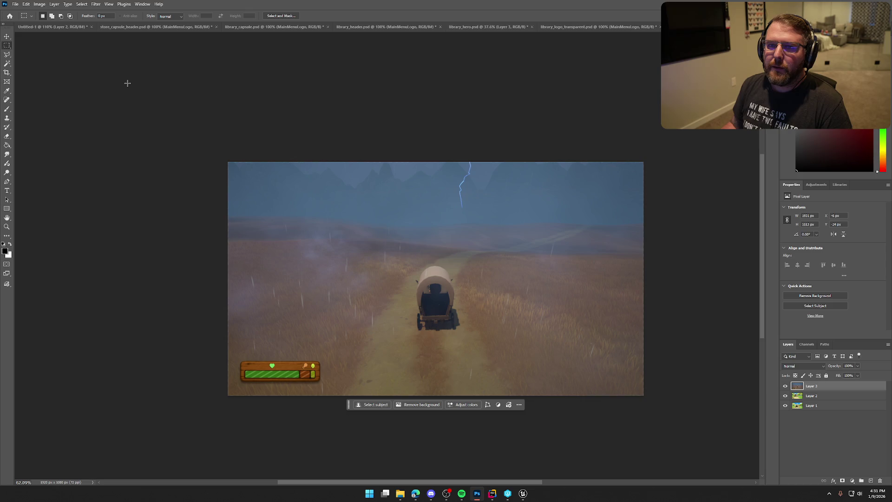
- Export the image as Screenshot_2.png in the SteamPage folder, then return to Unreal
left_click(16, 4)
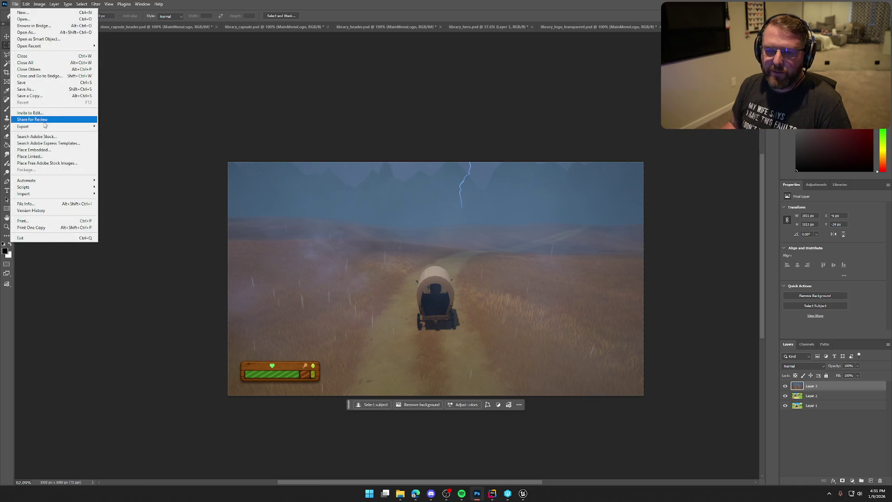
mouse_move(70, 126)
left_click(132, 126)
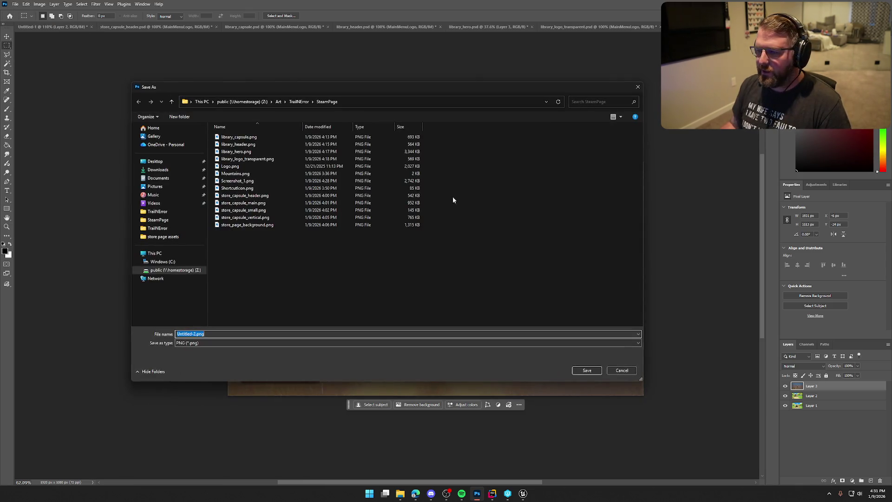
left_click(237, 181)
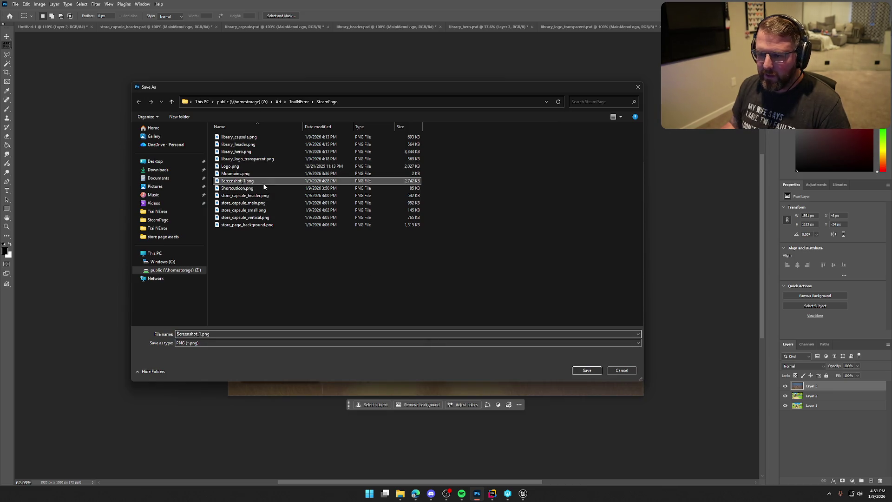
key("BackSpace")
type("2")
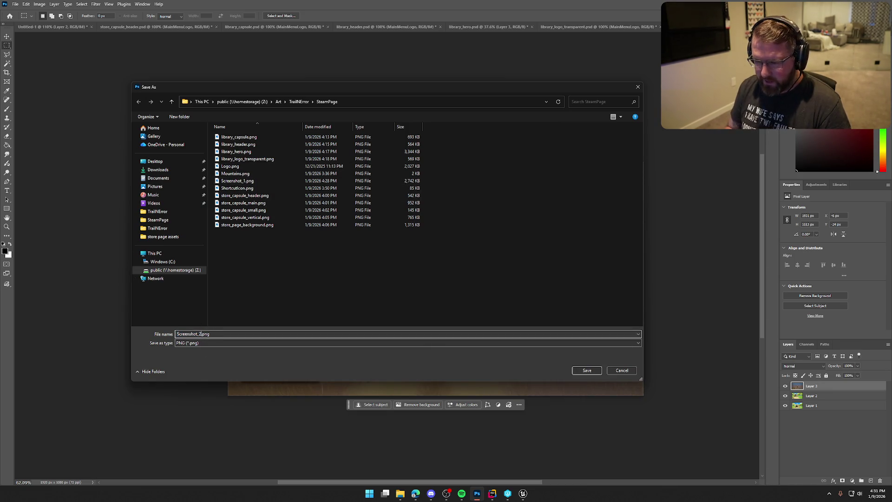
key("Return")
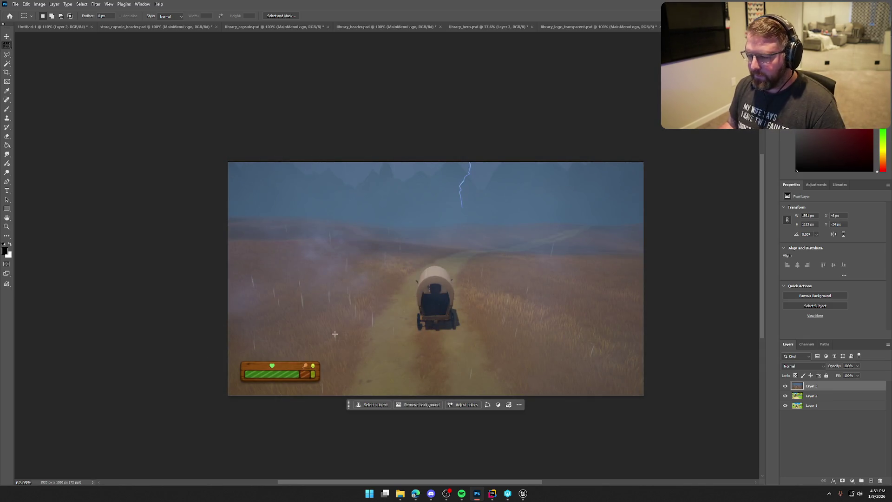
left_click(523, 493)
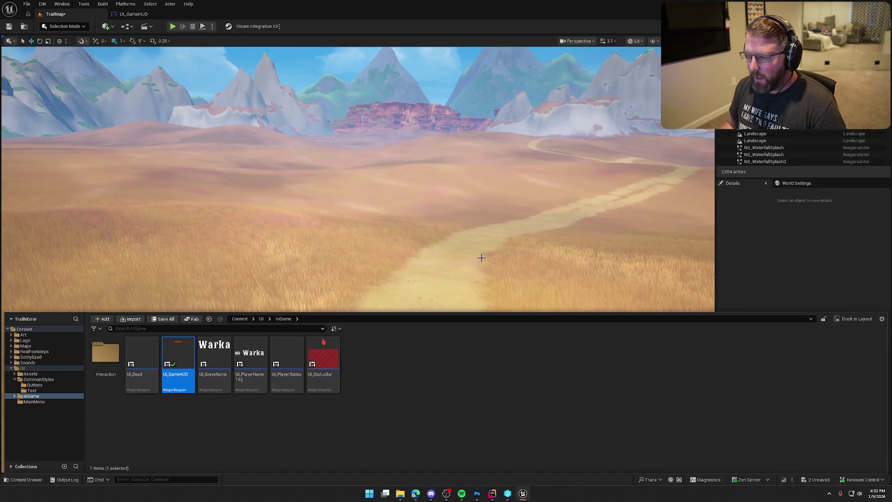
- Fly the viewport camera over the desert, past the red mesa and up the canyon trail
key("ctrl+space")
scroll(358, 186, "up", 3)
key("w")
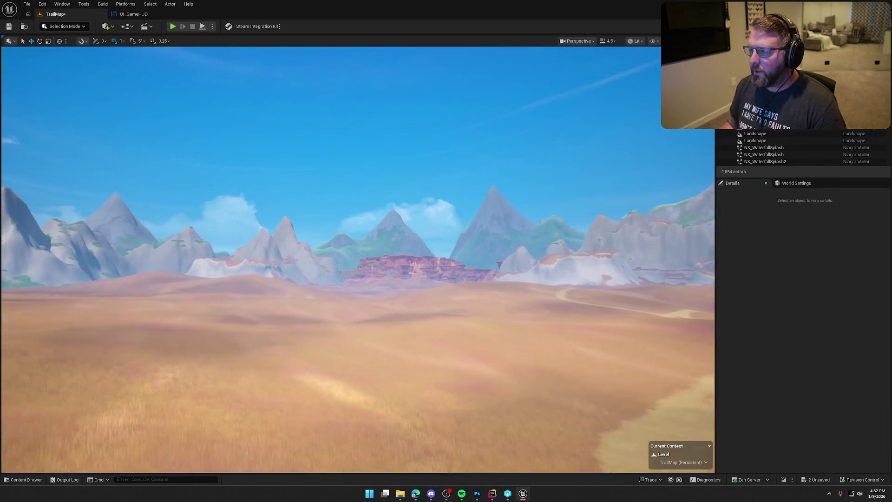
key("e")
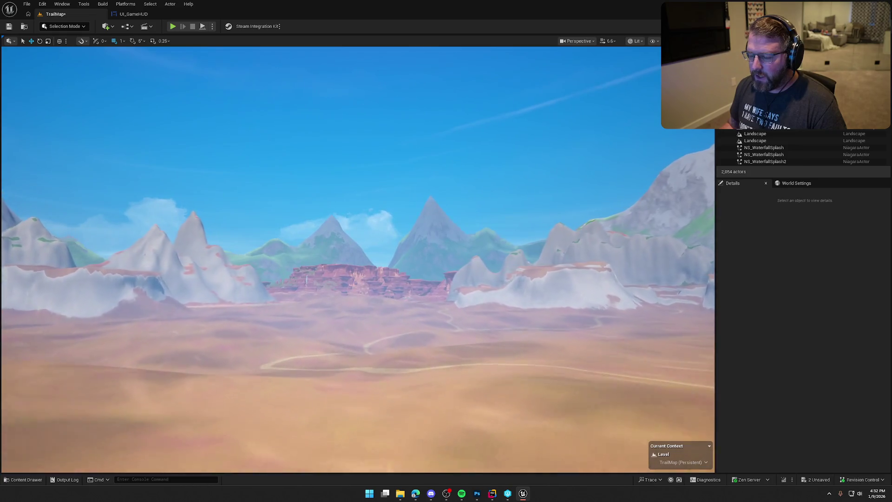
key("q")
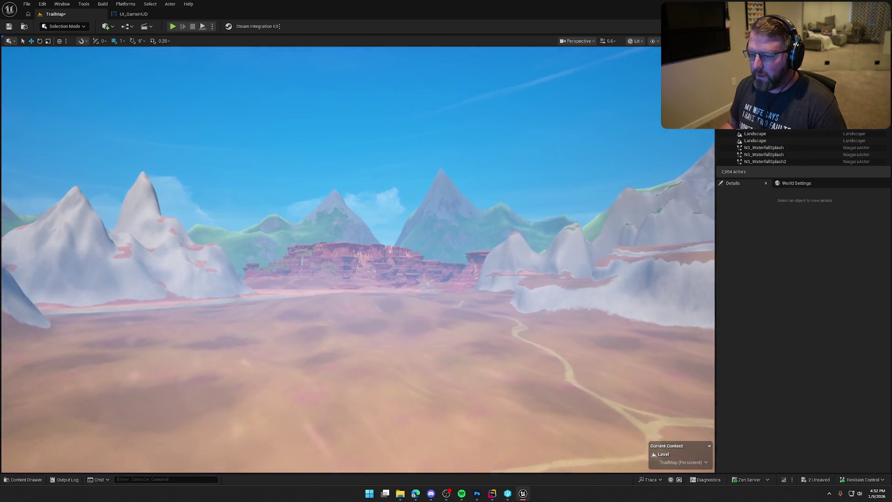
key("w")
scroll(358, 260, "up", 2)
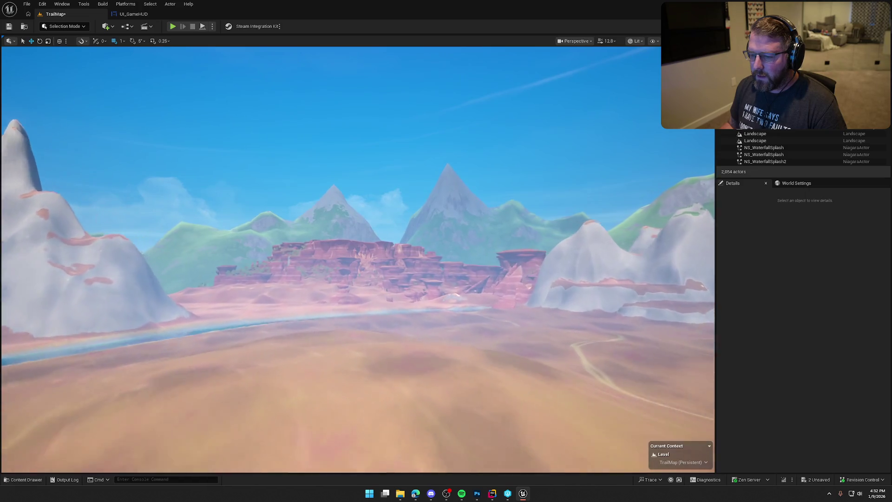
key("w")
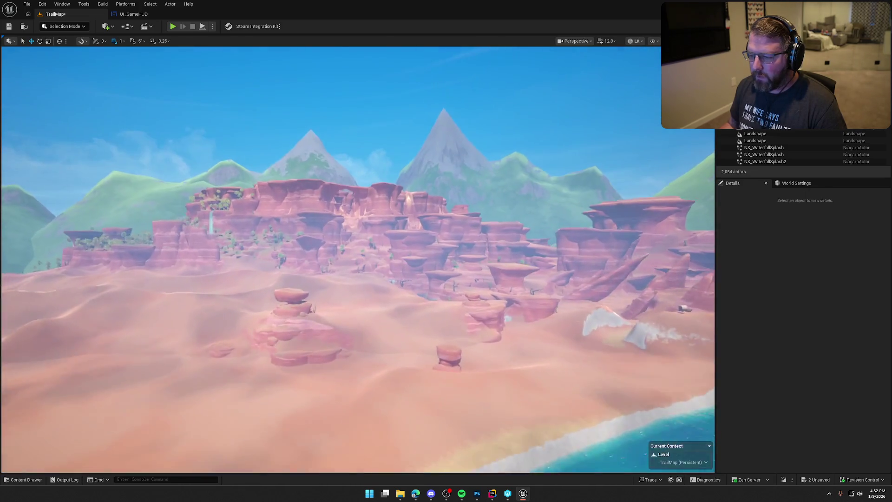
key("w")
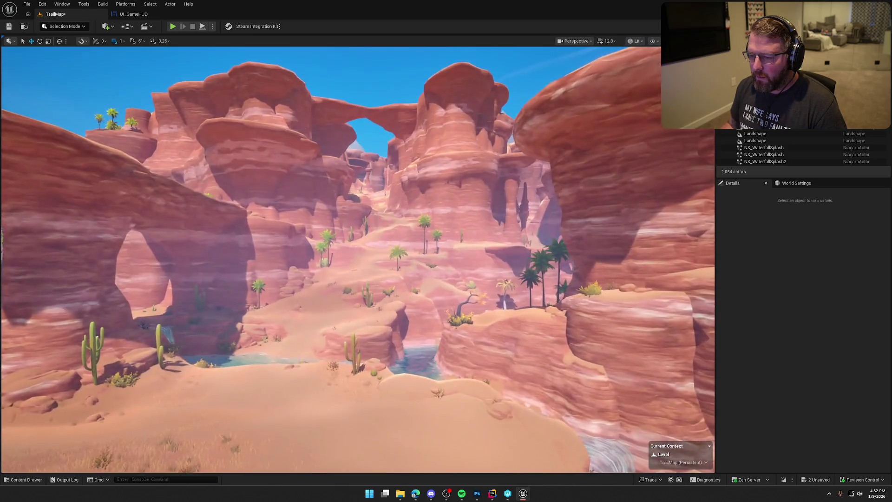
key("w")
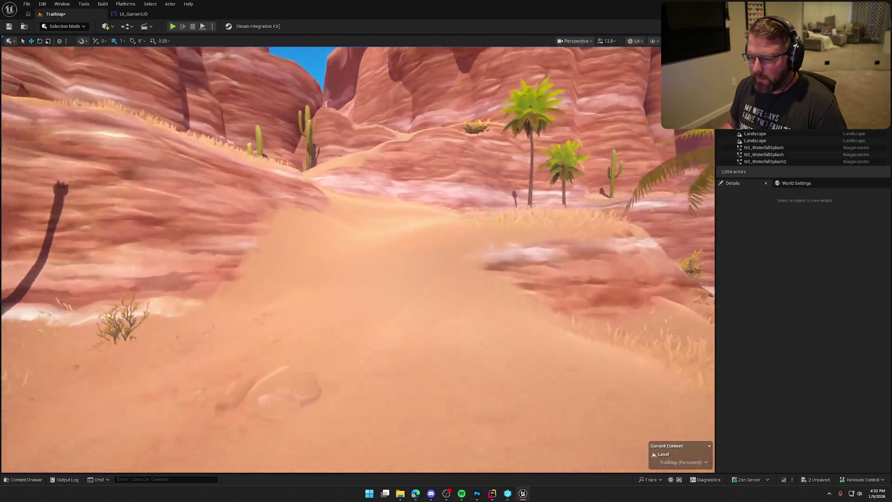
key("w")
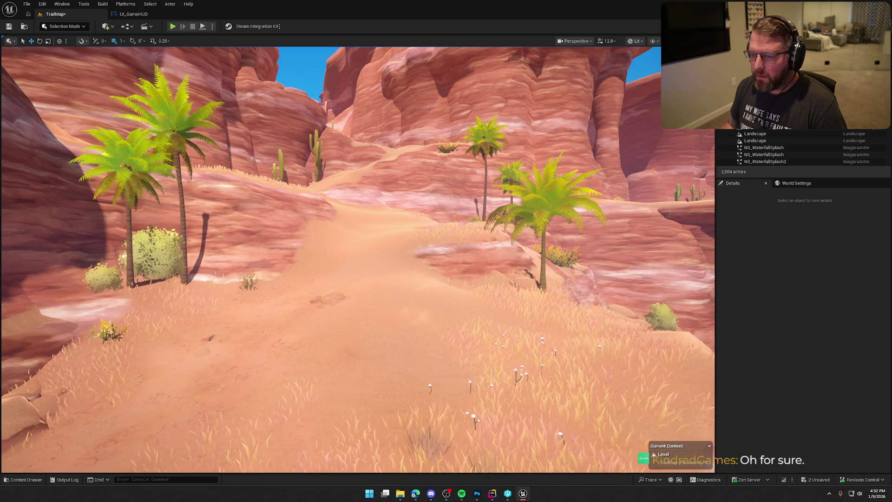
key("w")
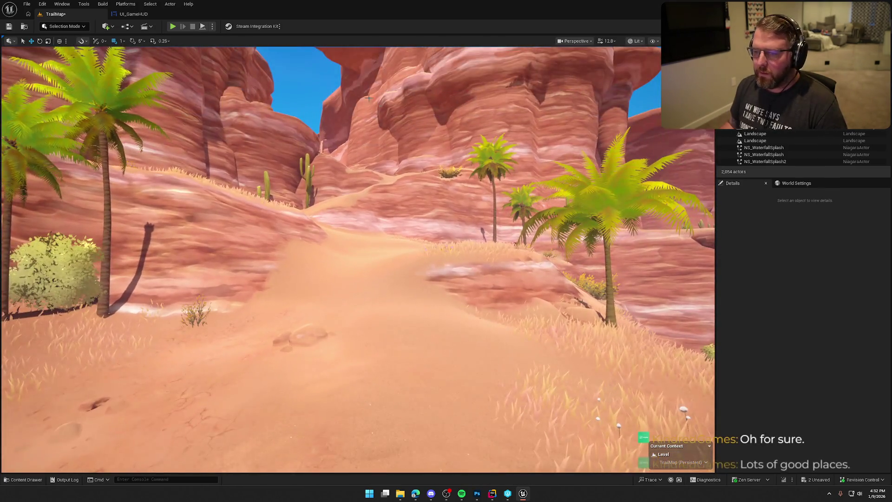
key("ctrl+space")
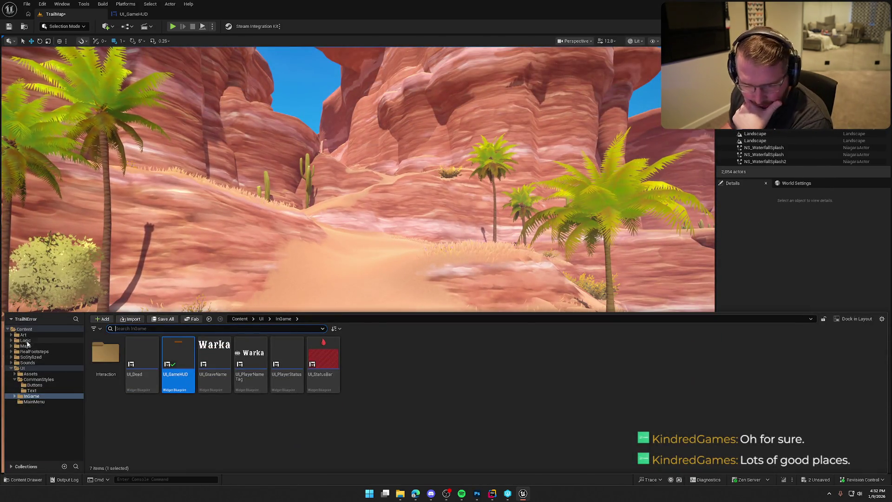
- Place a bp_Clothing pickup from Interactables on the sandy trail and briefly playtest its Pickup prompt
double_click(282, 358)
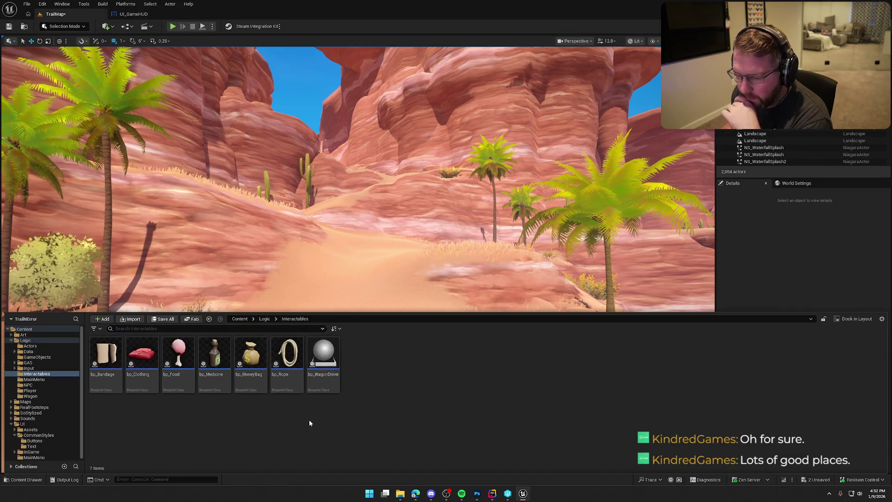
mouse_move(143, 362)
left_mouse_down()
mouse_move(374, 293)
mouse_move(381, 353)
left_mouse_up()
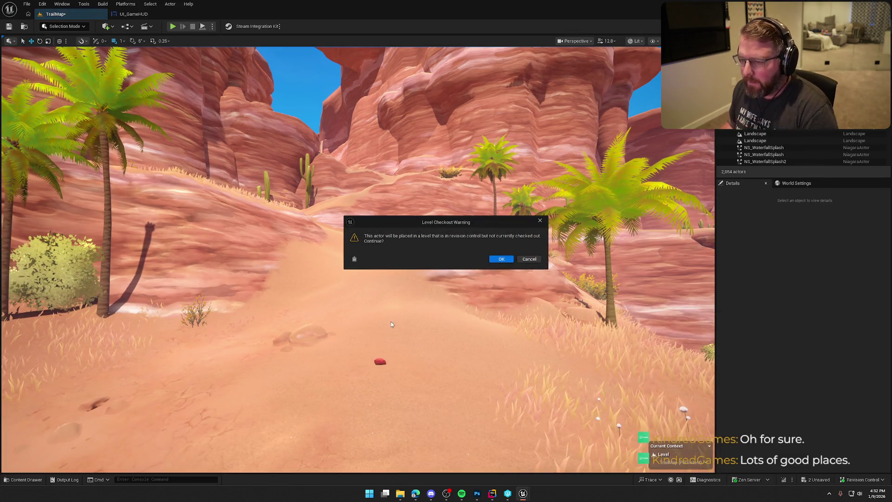
left_click(508, 261)
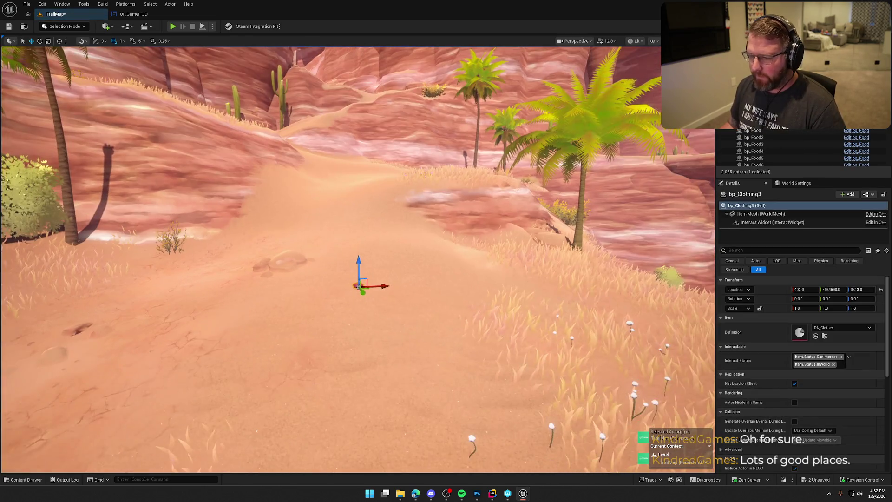
scroll(444, 291, "up", 5)
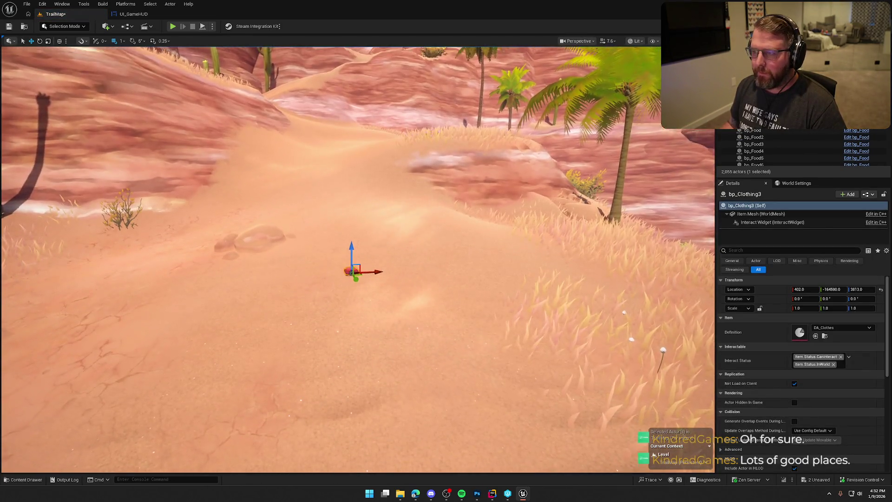
scroll(389, 221, "up", 5)
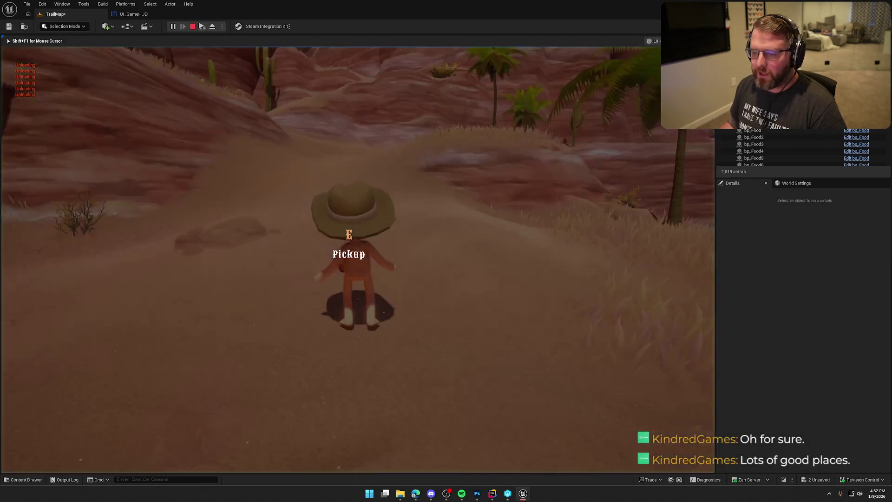
key("Escape")
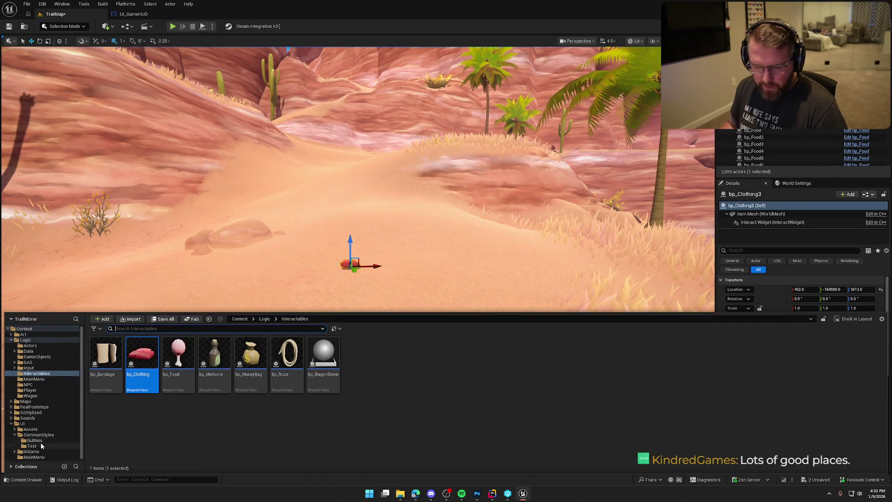
- Set the Status pin of Create UI Player Status Widget in UI_GameHUD to Dysentery
left_click(32, 451)
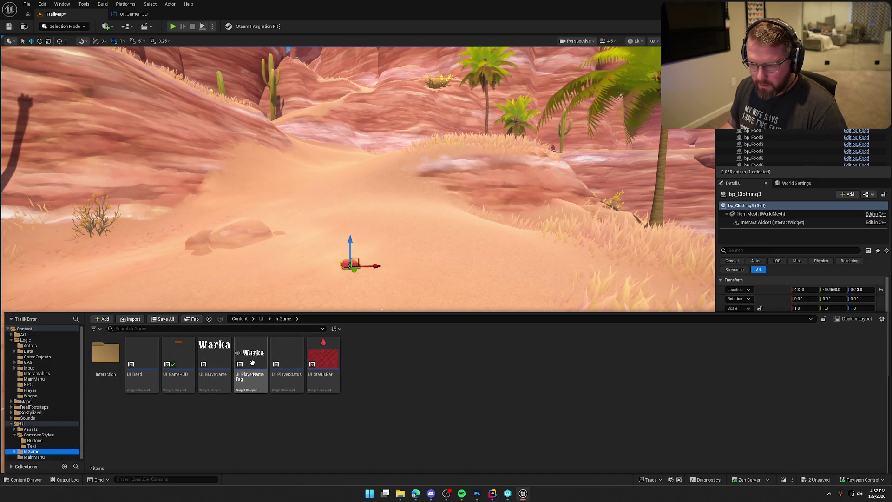
double_click(183, 372)
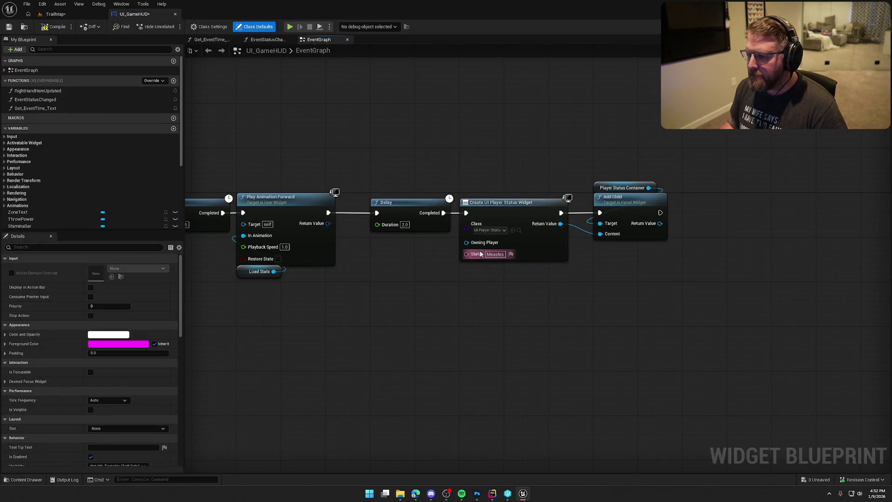
type("Dys")
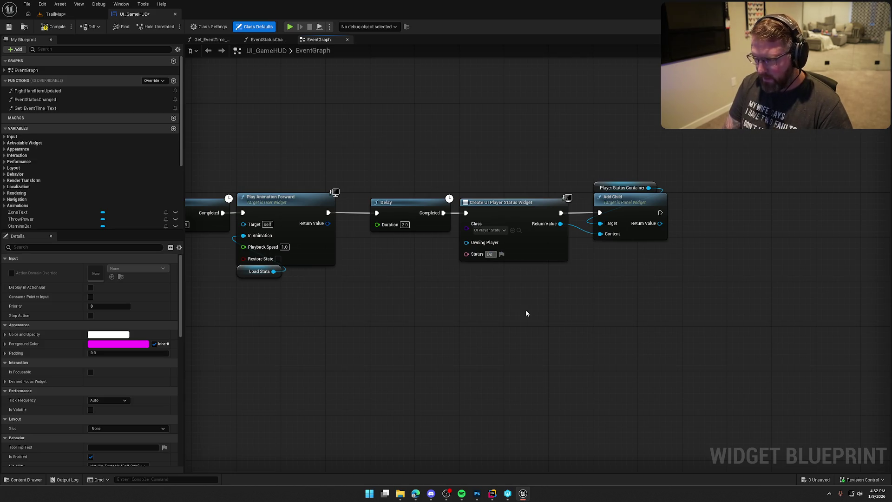
type("entary")
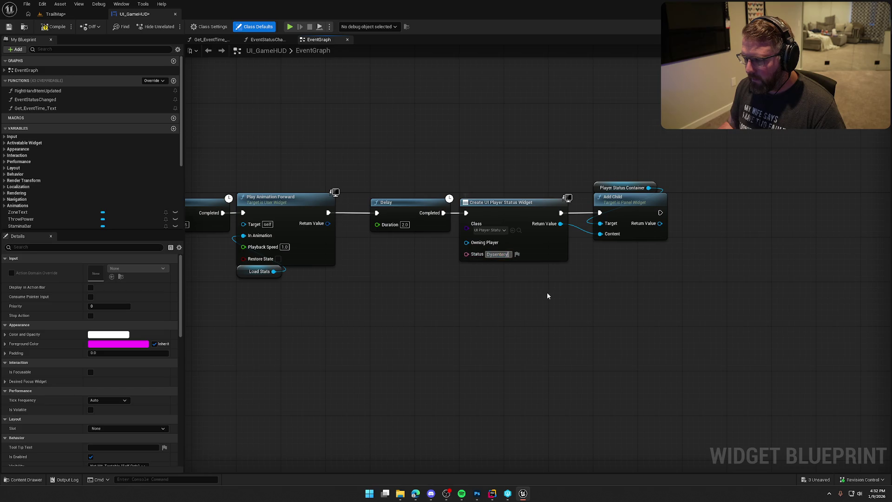
left_click(59, 15)
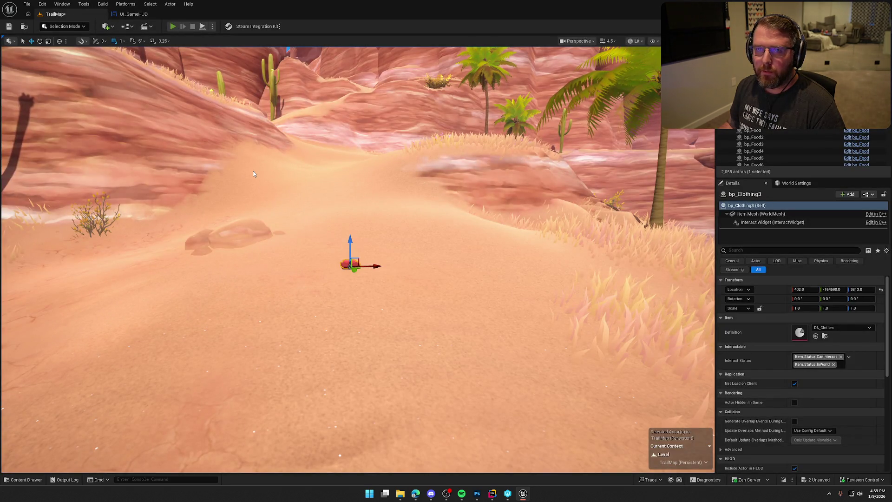
- Run, sprint and jump up the trail in Play mode to see the Dysentery badge, then exit and select the clothing item
key("alt+p")
key("w")
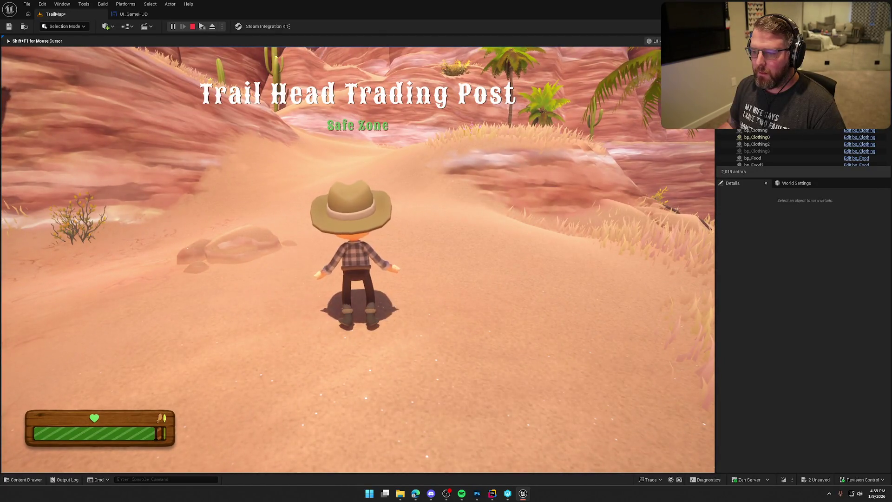
key("w")
key("w")
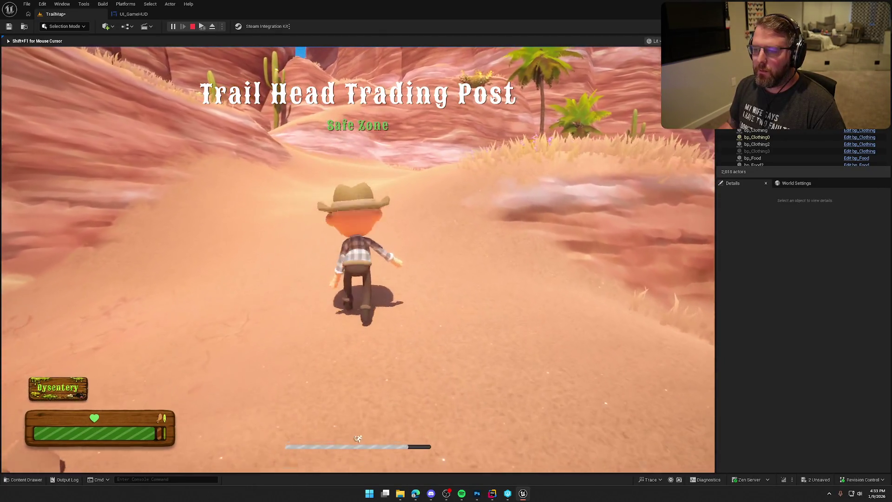
key("shift+w")
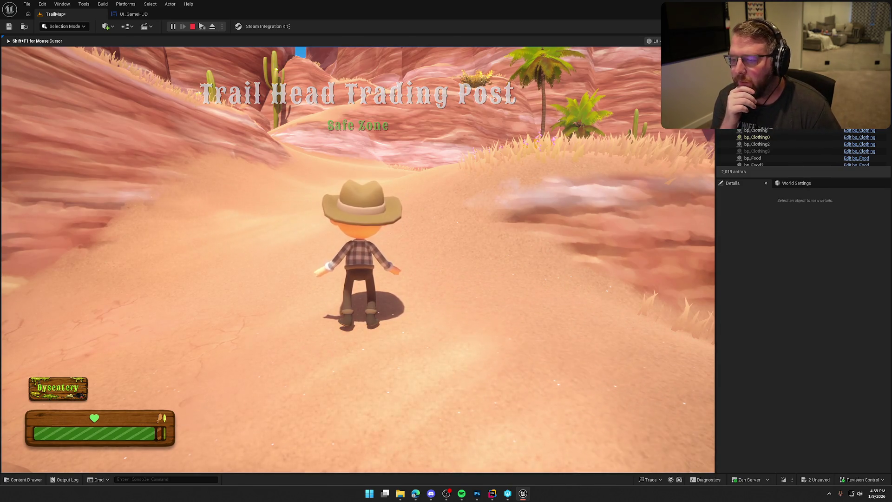
key("shift+w")
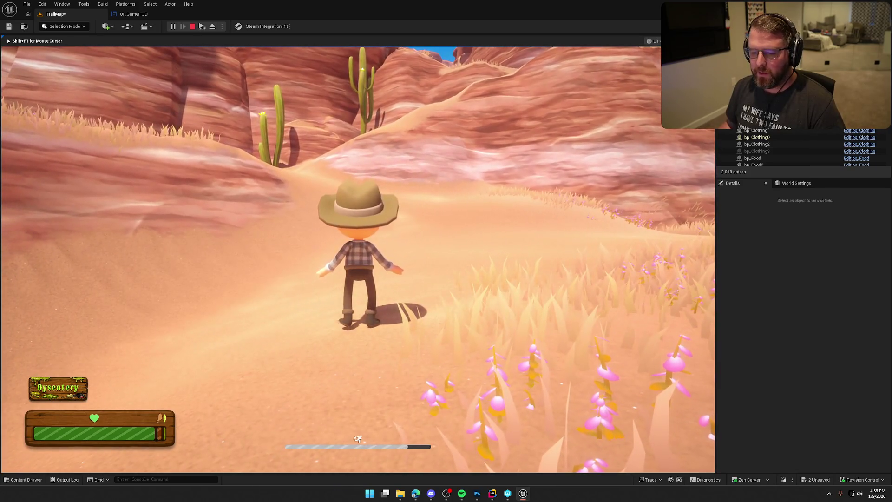
key("space")
key("Escape")
left_click(351, 265)
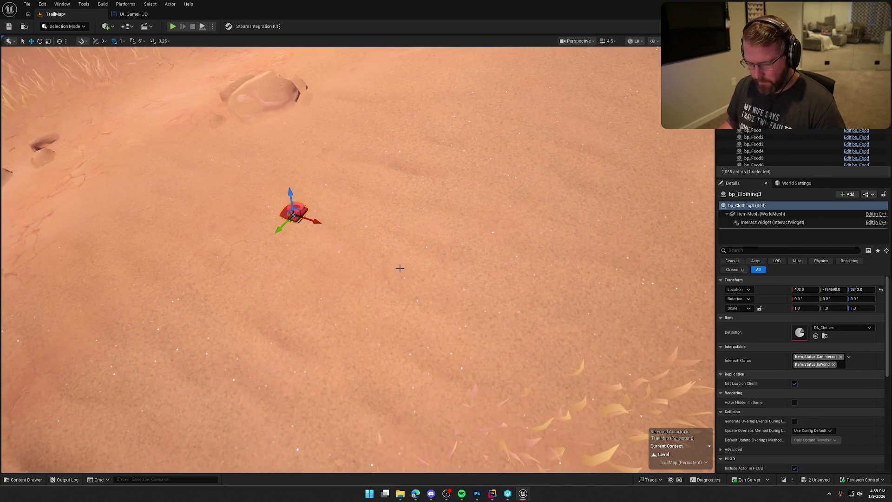
- Place bp_Medicine and bp_Food pickups beside the clothing item and set the food's state to Cooked
key("ctrl+space")
left_click_drag(225, 367, 339, 215)
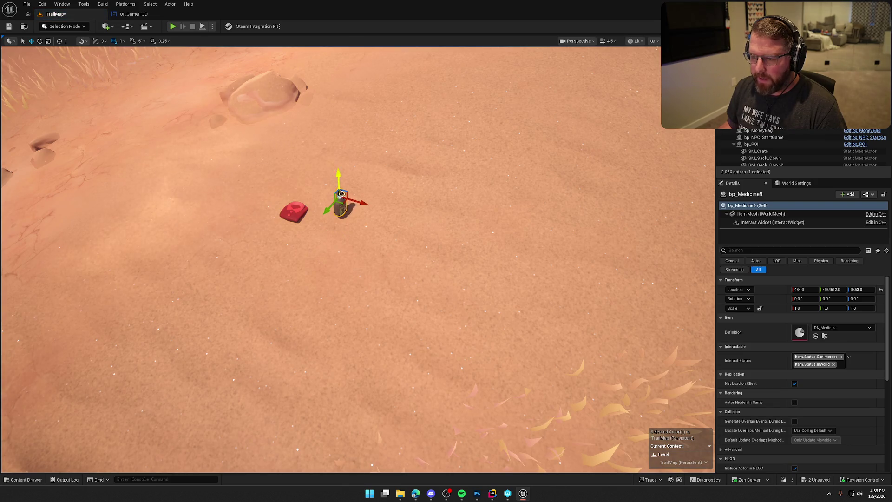
key("ctrl+space")
mouse_move(179, 367)
left_mouse_down()
mouse_move(396, 210)
mouse_move(390, 169)
left_mouse_up()
scroll(825, 367, "down", 3)
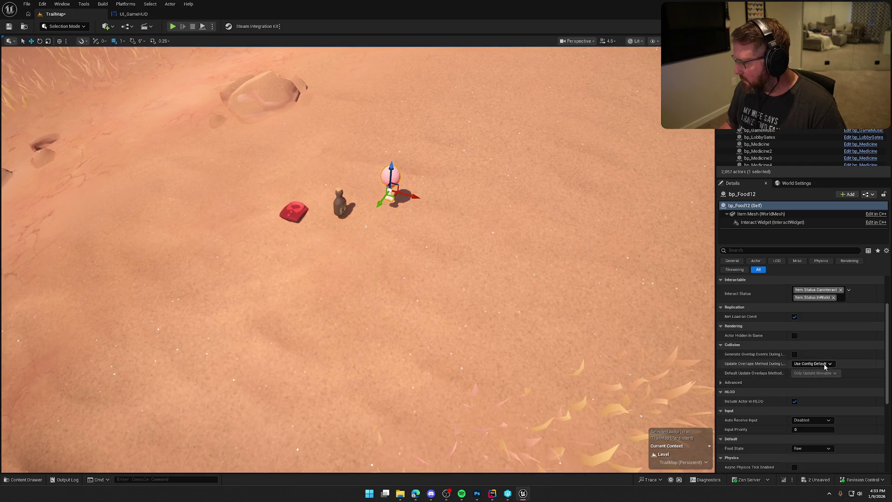
scroll(825, 368, "down", 2)
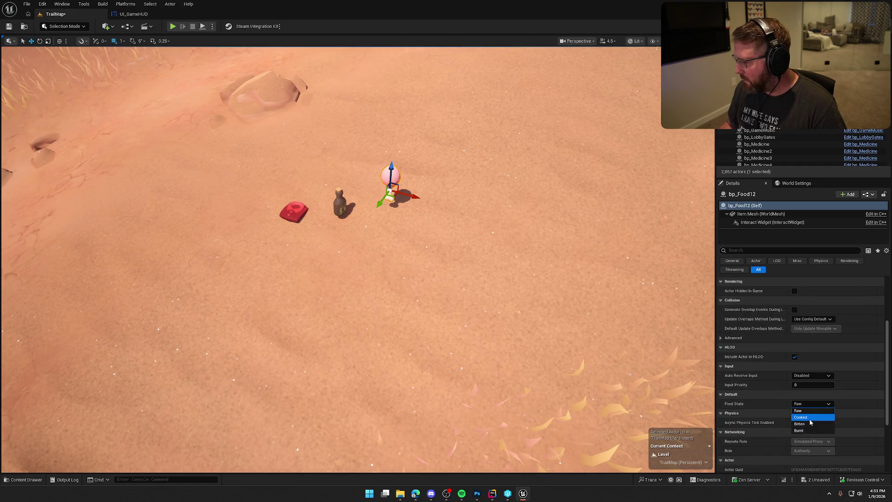
left_click(811, 418)
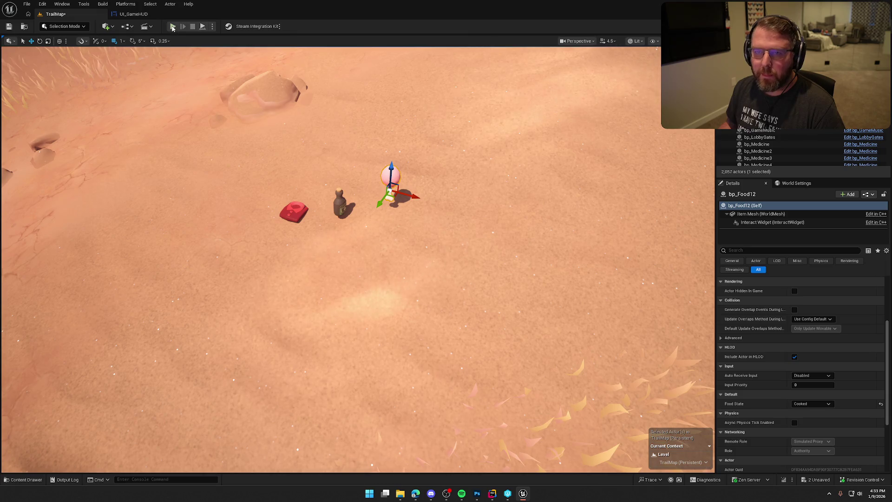
- Playtest the level, walking to the new items and picking up the medicine and food
key("alt+p")
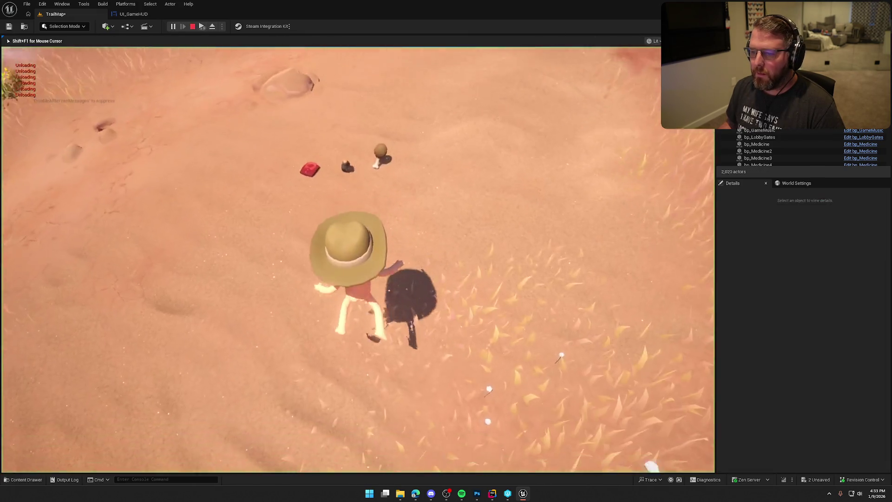
key("w")
key("e")
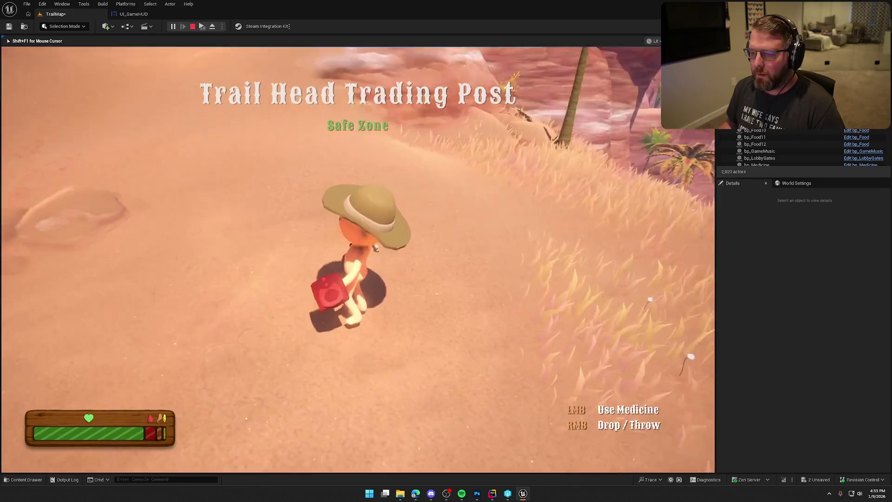
key("w")
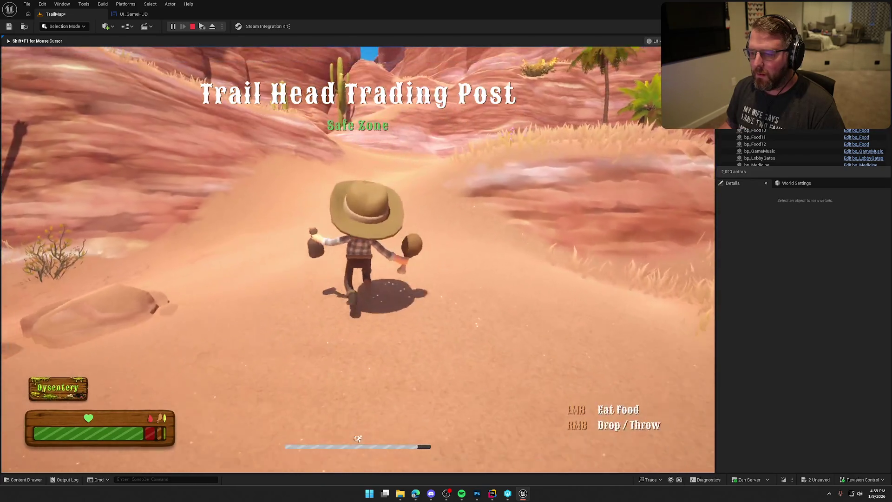